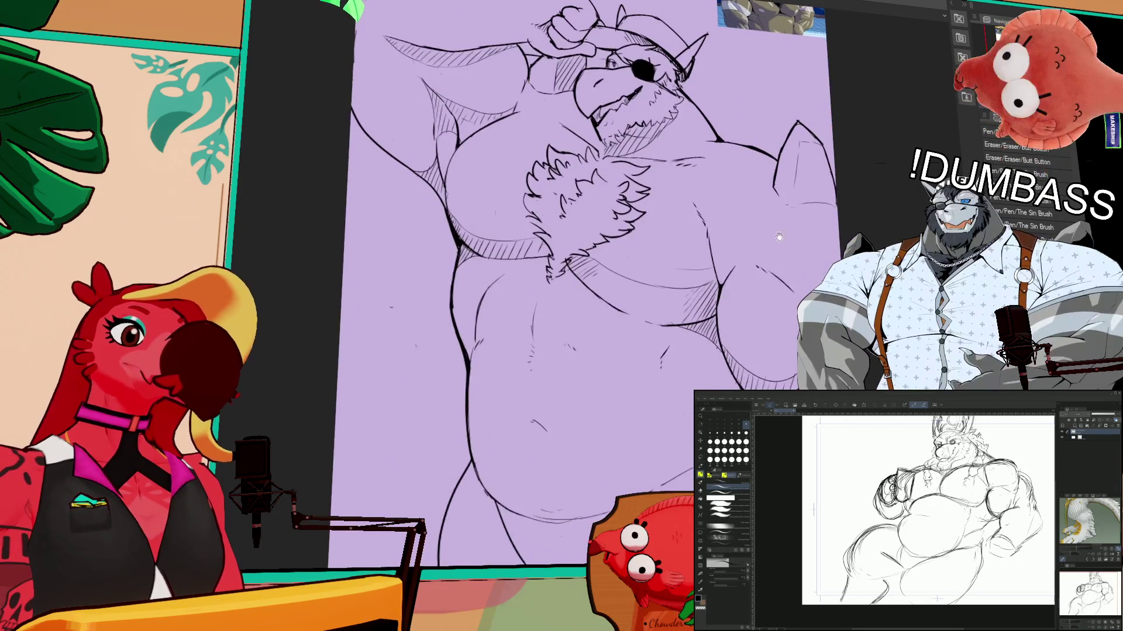
- Re-ink the long contour down the torso's left side, undoing and retrying the stroke
drag(411, 191, 466, 377)
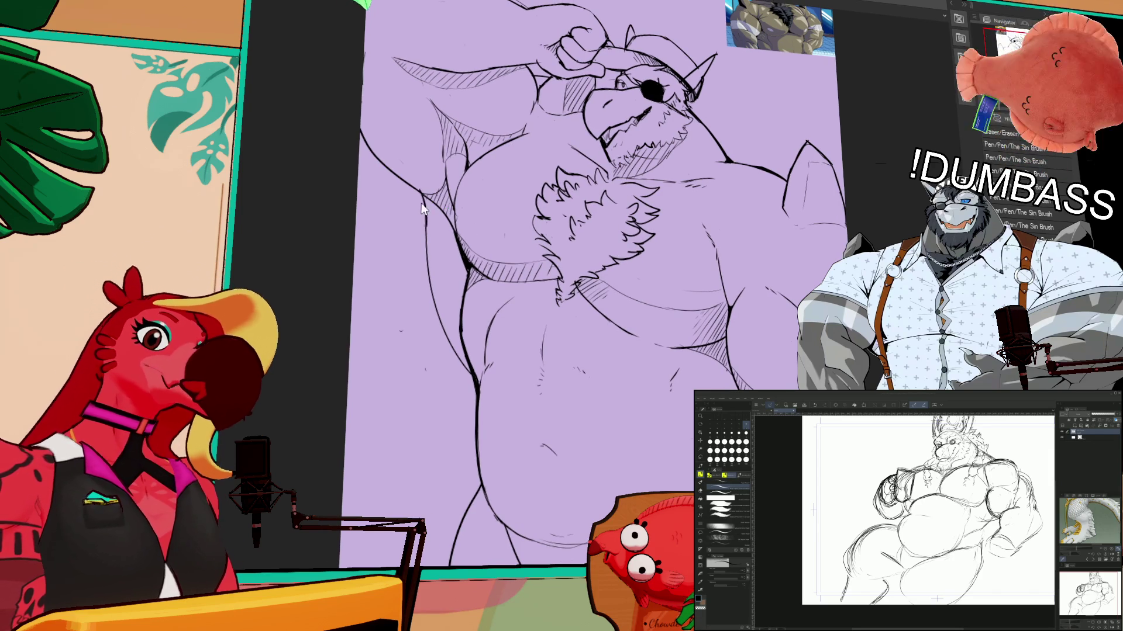
drag(432, 295, 456, 348)
key(ctrl+z)
drag(426, 244, 463, 363)
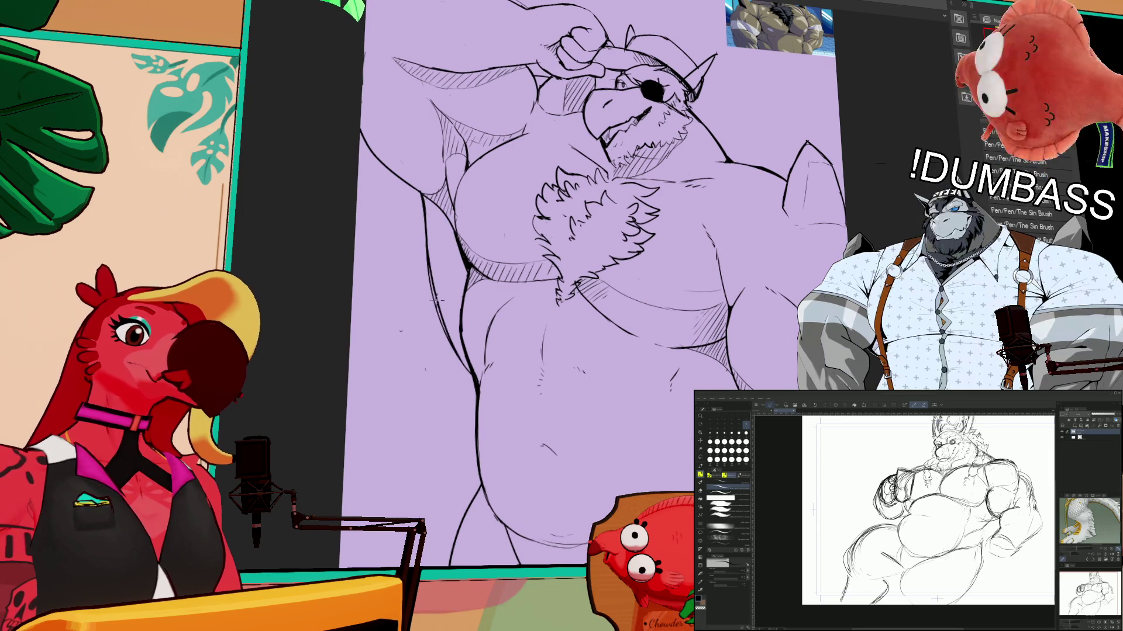
key(ctrl+z)
drag(422, 246, 458, 358)
drag(466, 309, 462, 245)
- Remove a small stray mark from the torso lineart and reposition the view
scroll(794, 319, down, 1)
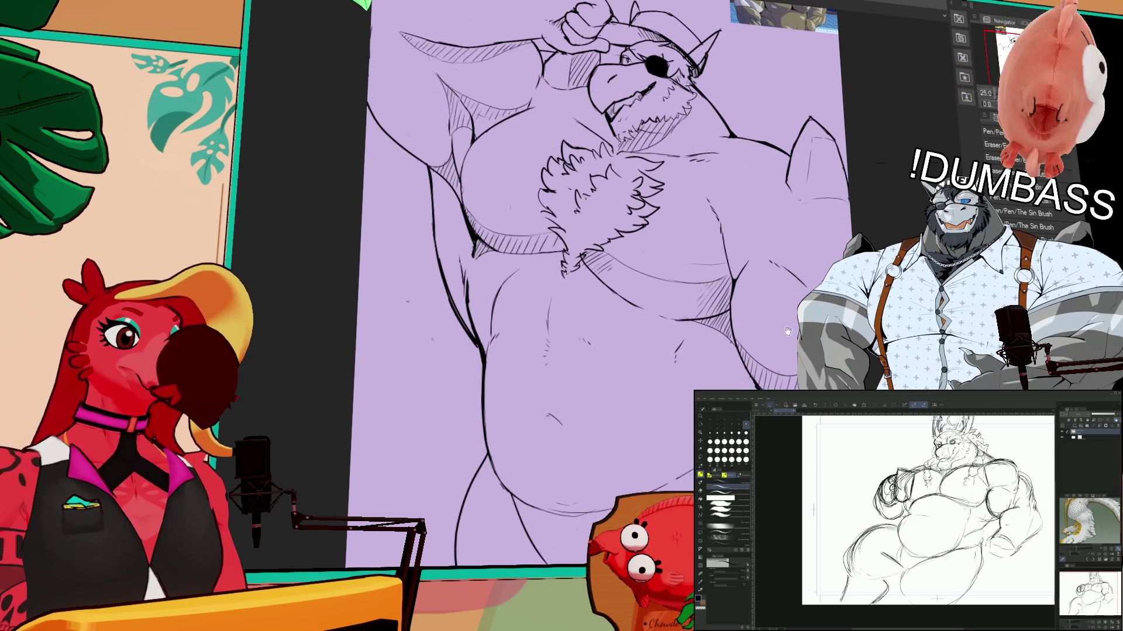
drag(462, 293, 463, 269)
scroll(780, 379, up, 3)
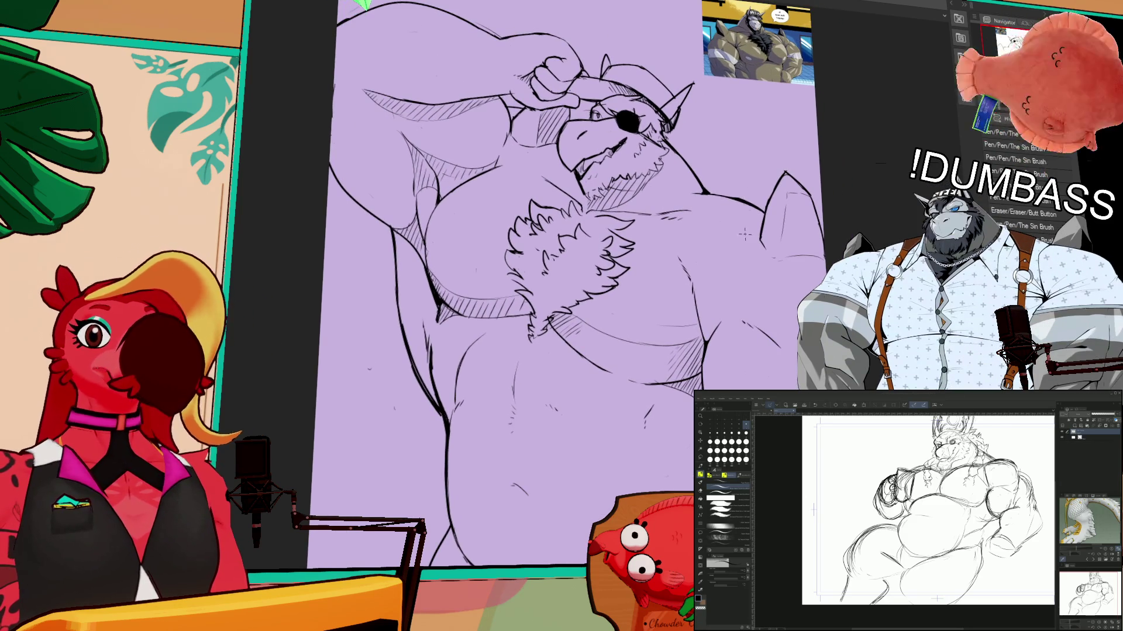
scroll(801, 244, down, 2)
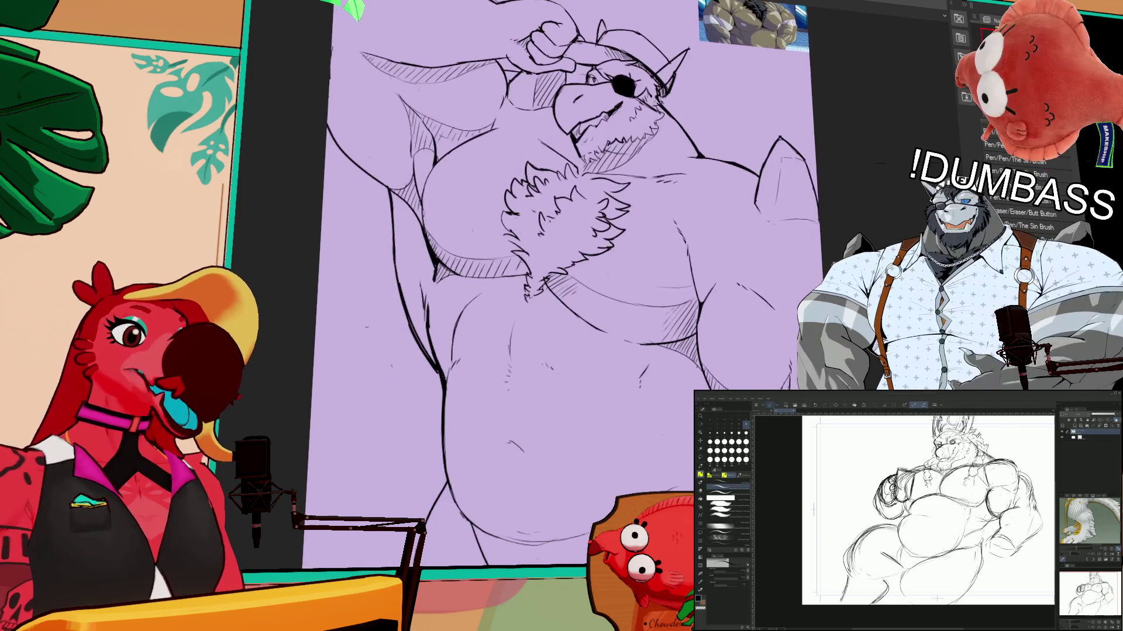
scroll(775, 277, up, 3)
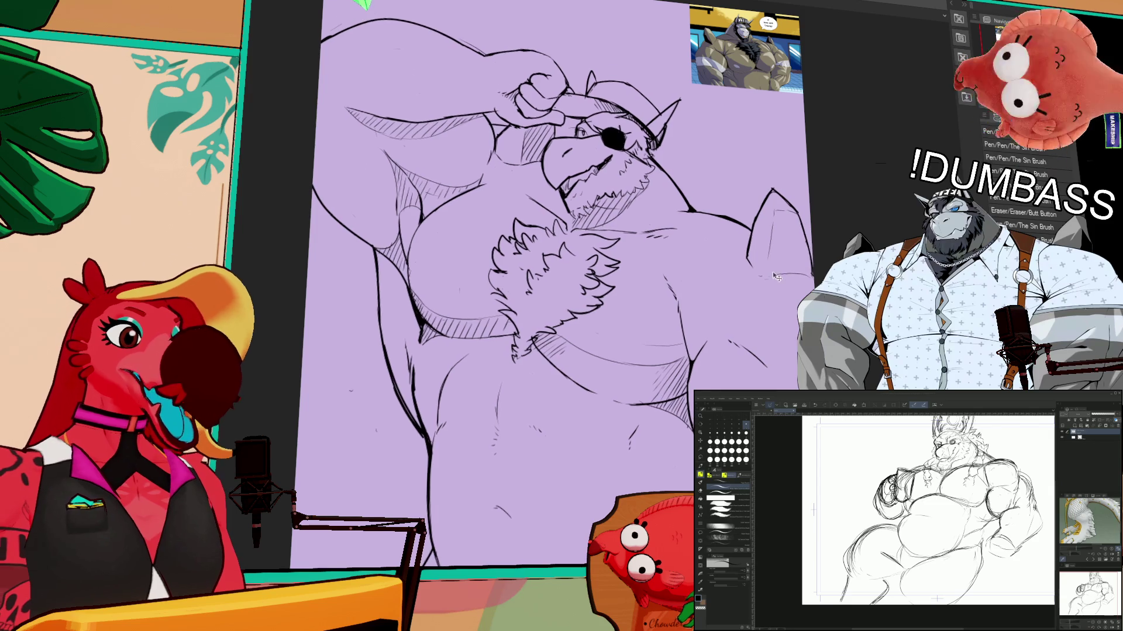
scroll(777, 275, down, 2)
scroll(794, 271, up, 3)
drag(756, 228, 777, 231)
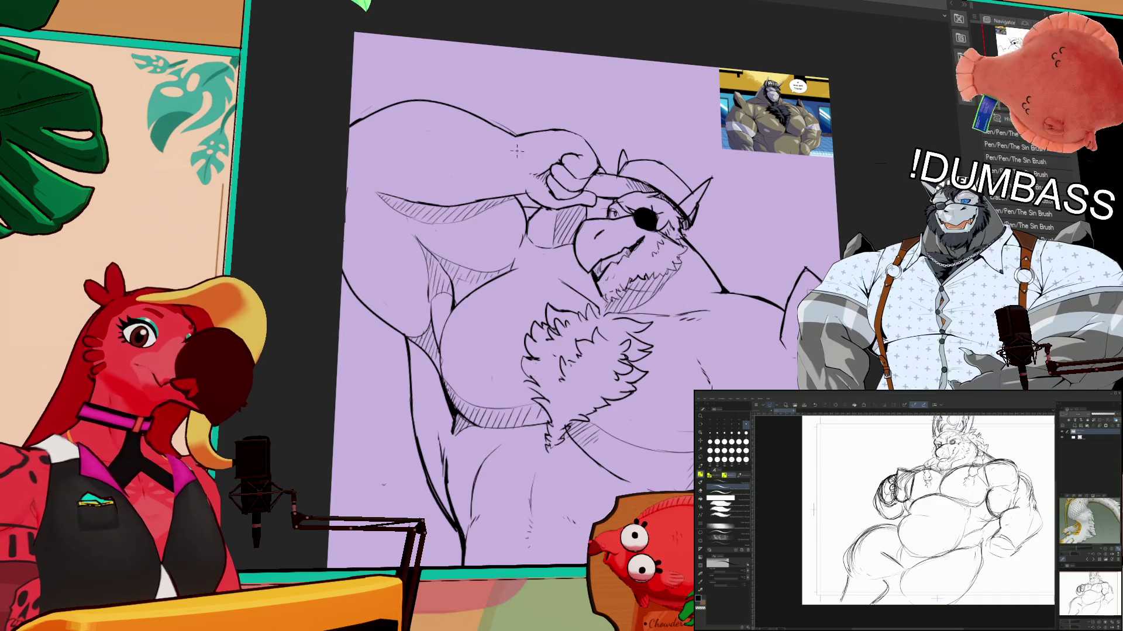
scroll(725, 206, down, 1)
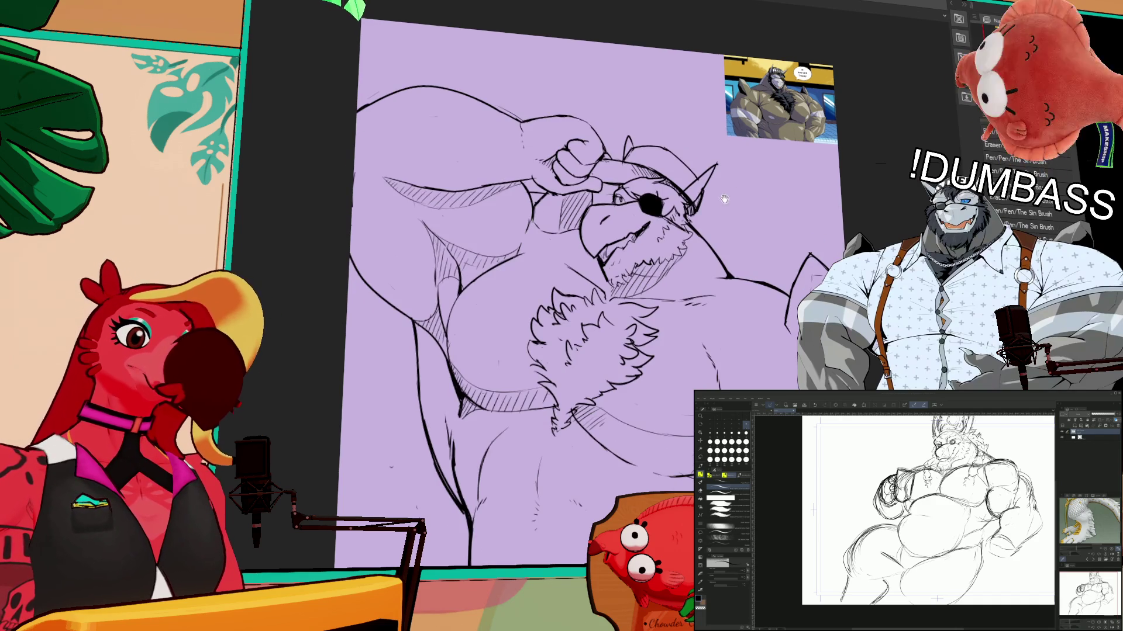
- With the eraser, clean up the stray lines around the ear and cheek
key(e)
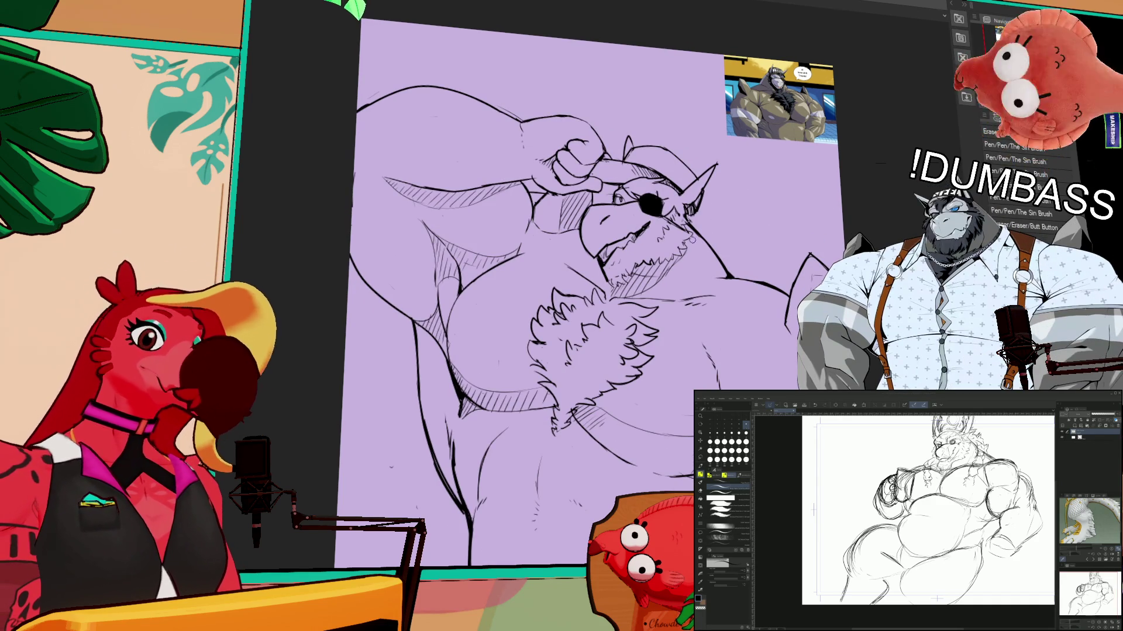
mouse_move(687, 255)
mouse_down()
mouse_move(685, 206)
mouse_move(697, 219)
mouse_move(696, 256)
mouse_move(681, 206)
mouse_move(696, 251)
mouse_move(695, 229)
mouse_move(696, 242)
mouse_up()
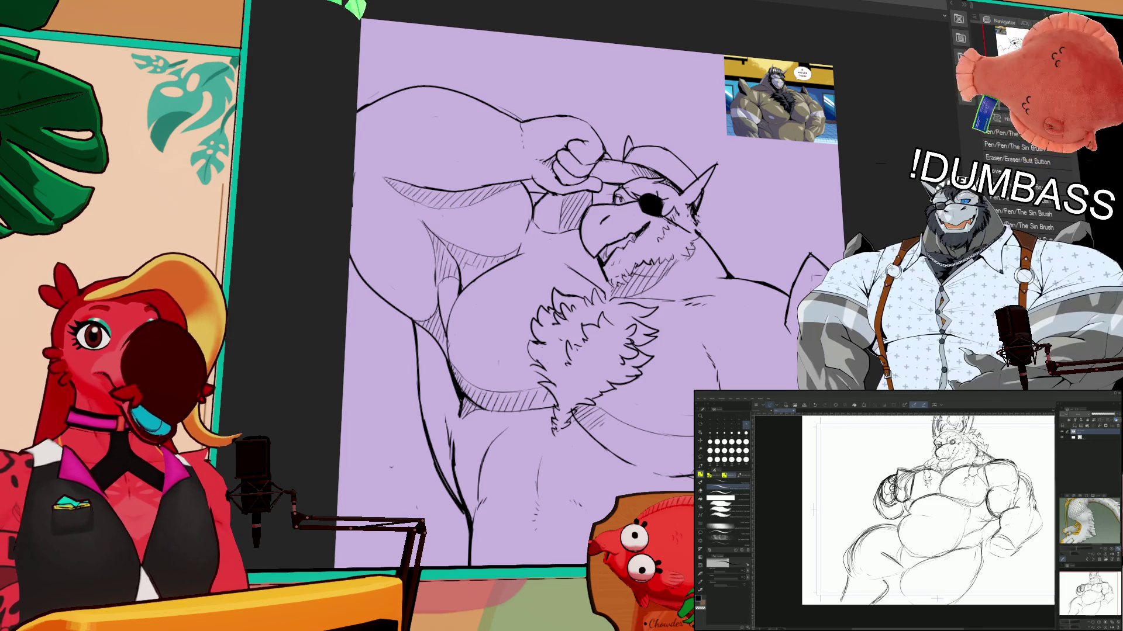
scroll(604, 186, down, 2)
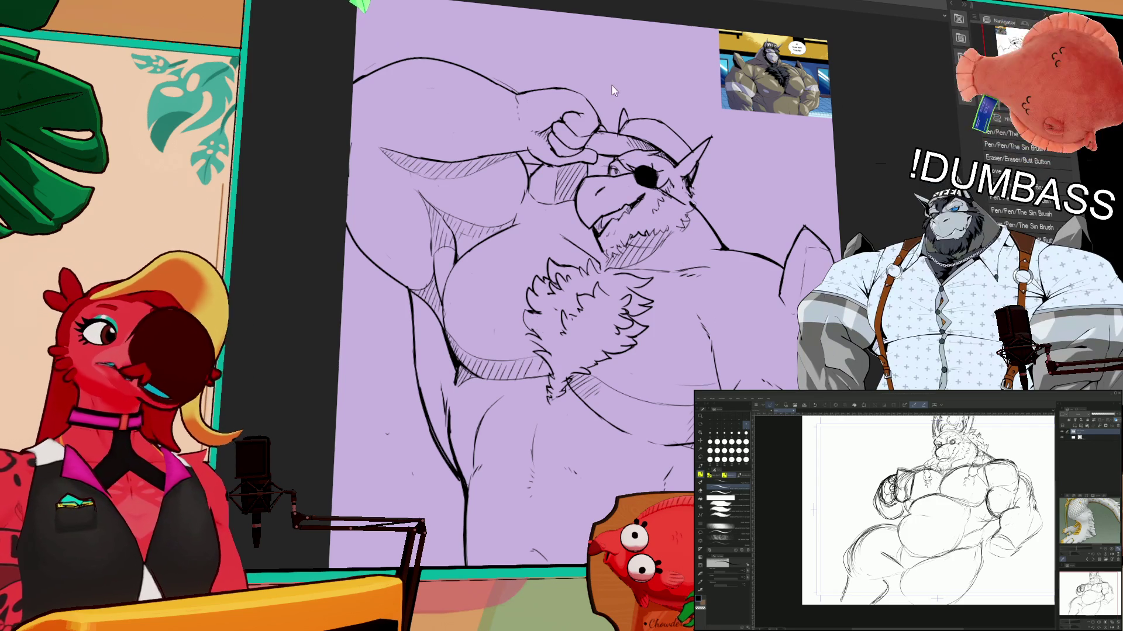
drag(452, 41, 458, 130)
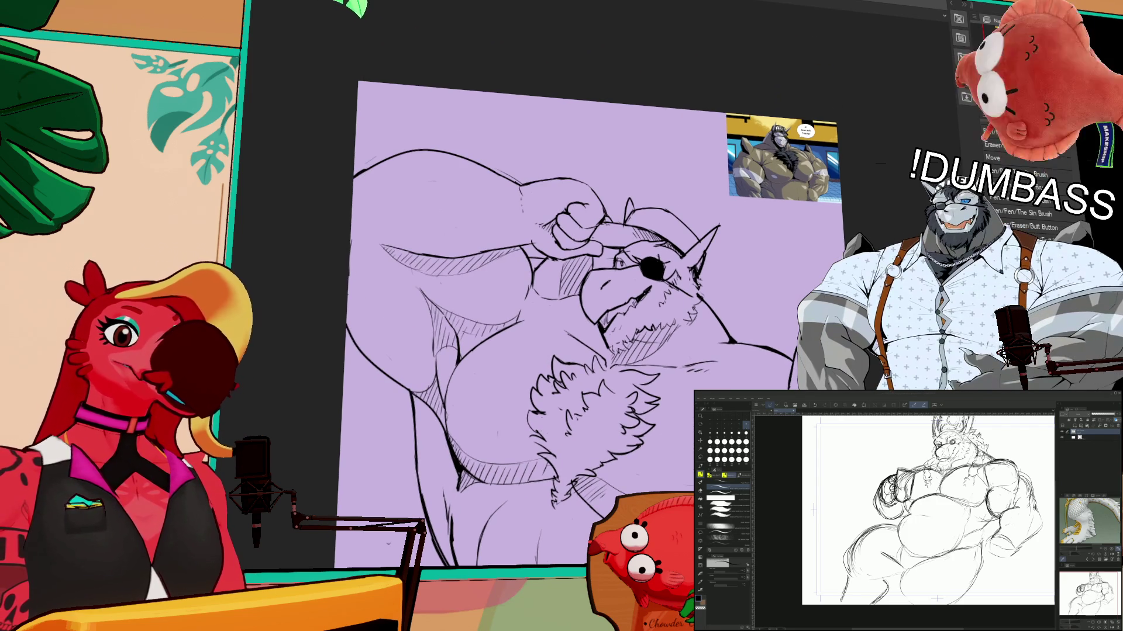
scroll(662, 319, up, 10)
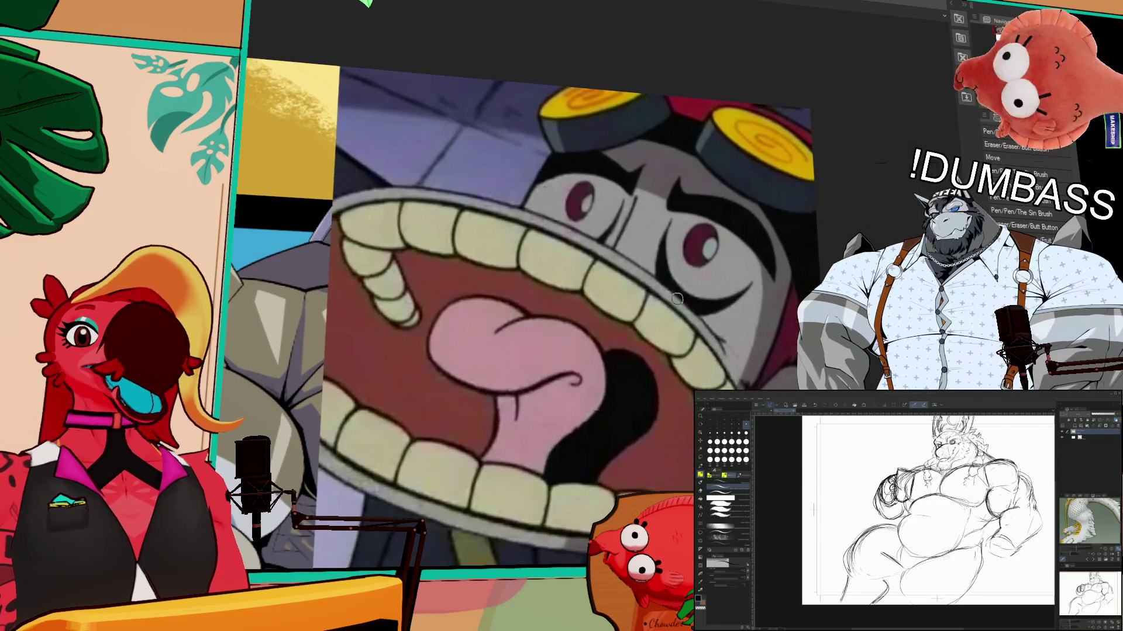
drag(676, 299, 673, 259)
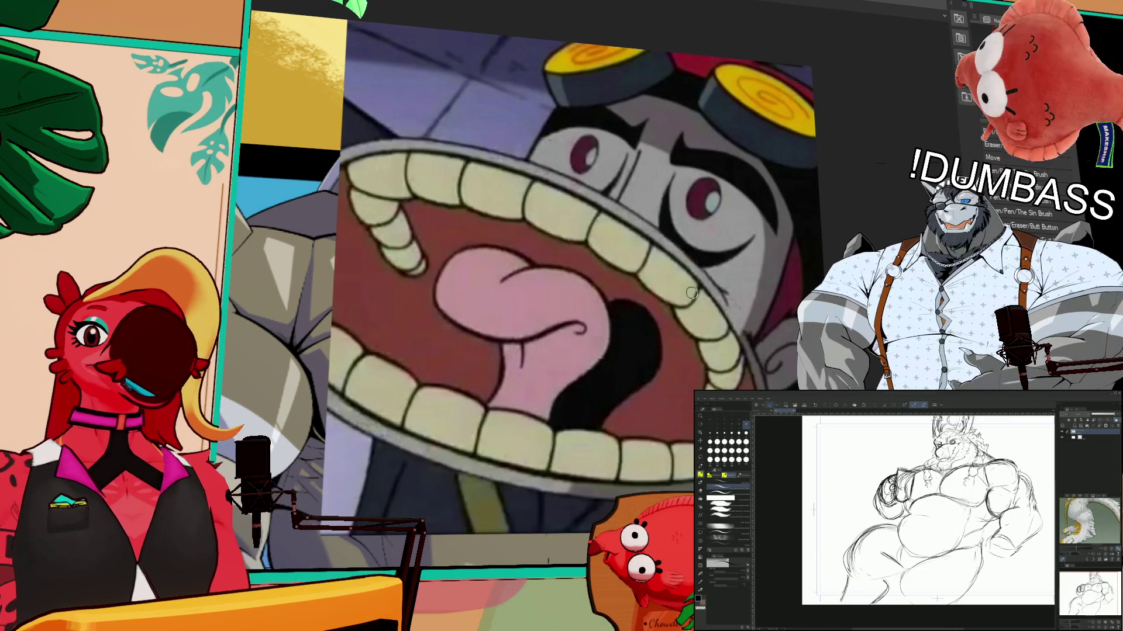
scroll(691, 300, down, 3)
scroll(691, 299, down, 1)
key(Delete)
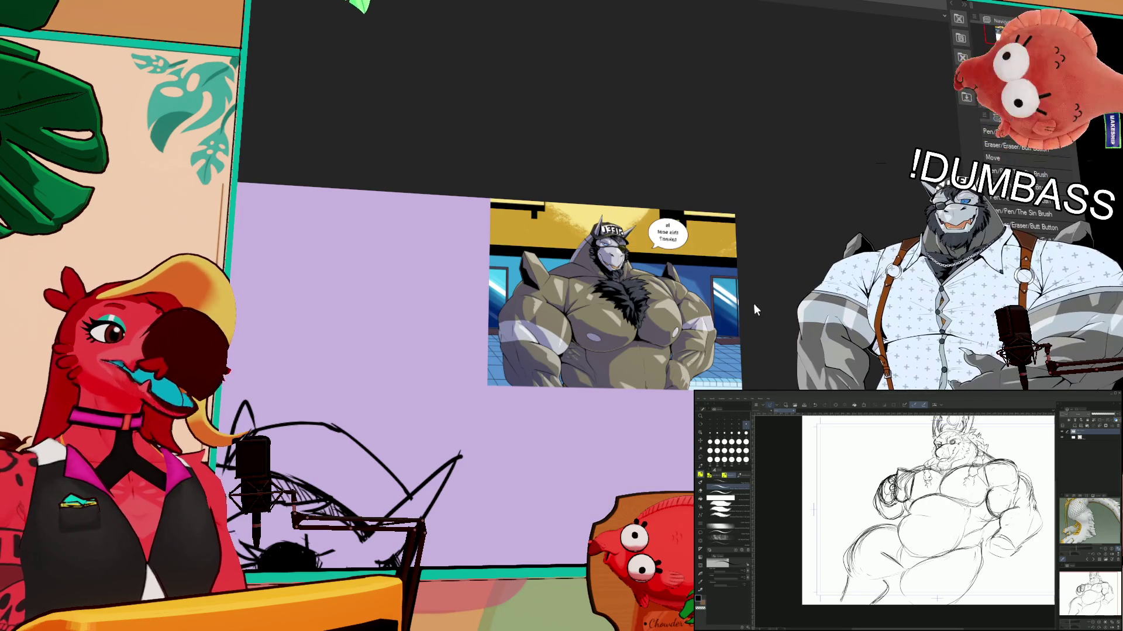
key(ctrl+v)
scroll(611, 276, down, 1)
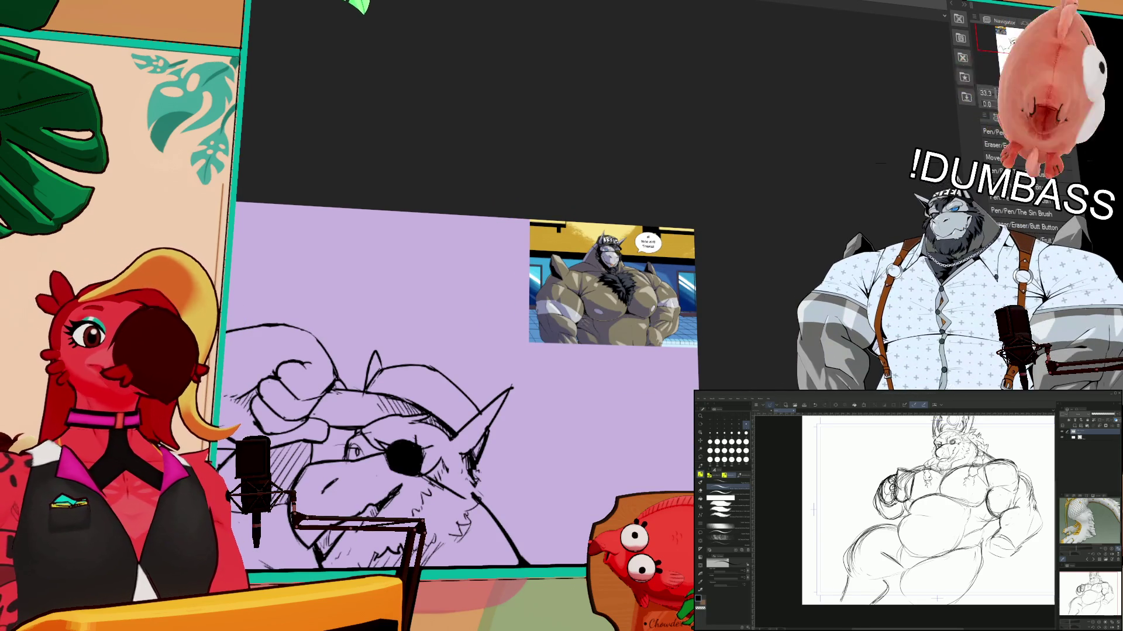
scroll(410, 409, up, 2)
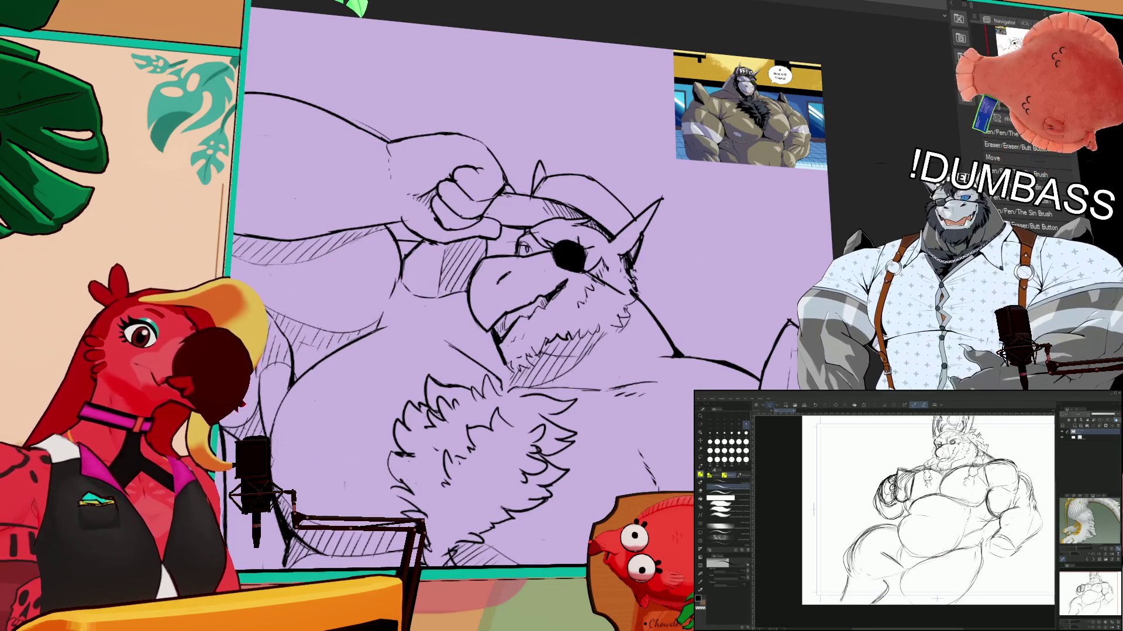
- Pan the main canvas down to the belly, then bring up a blank page in the second window
drag(679, 285, 685, 269)
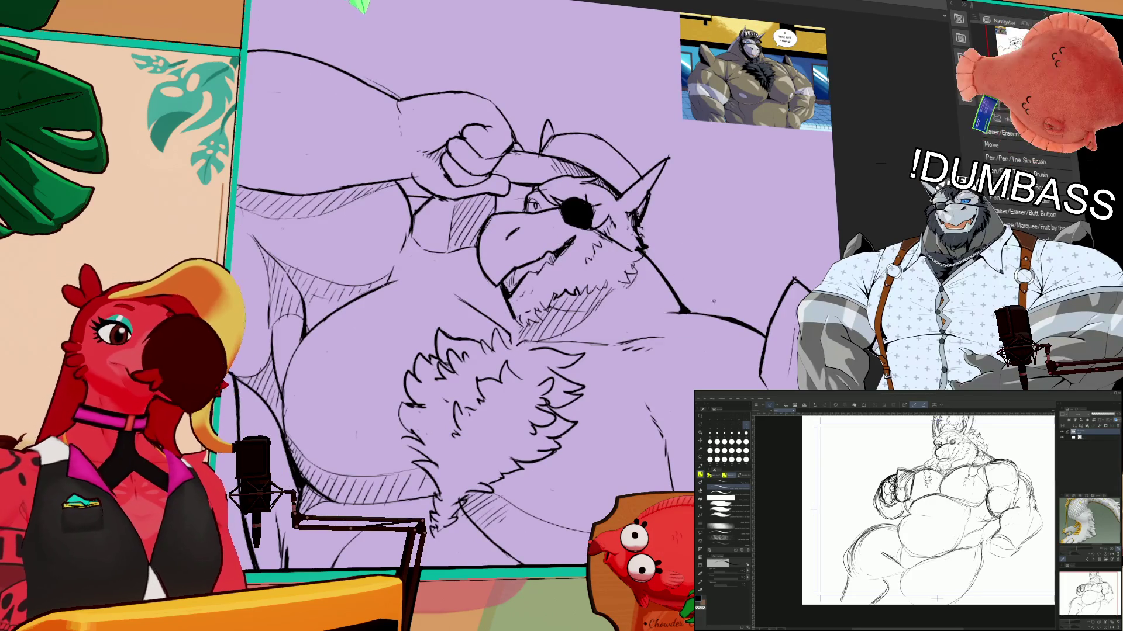
drag(783, 322, 785, 266)
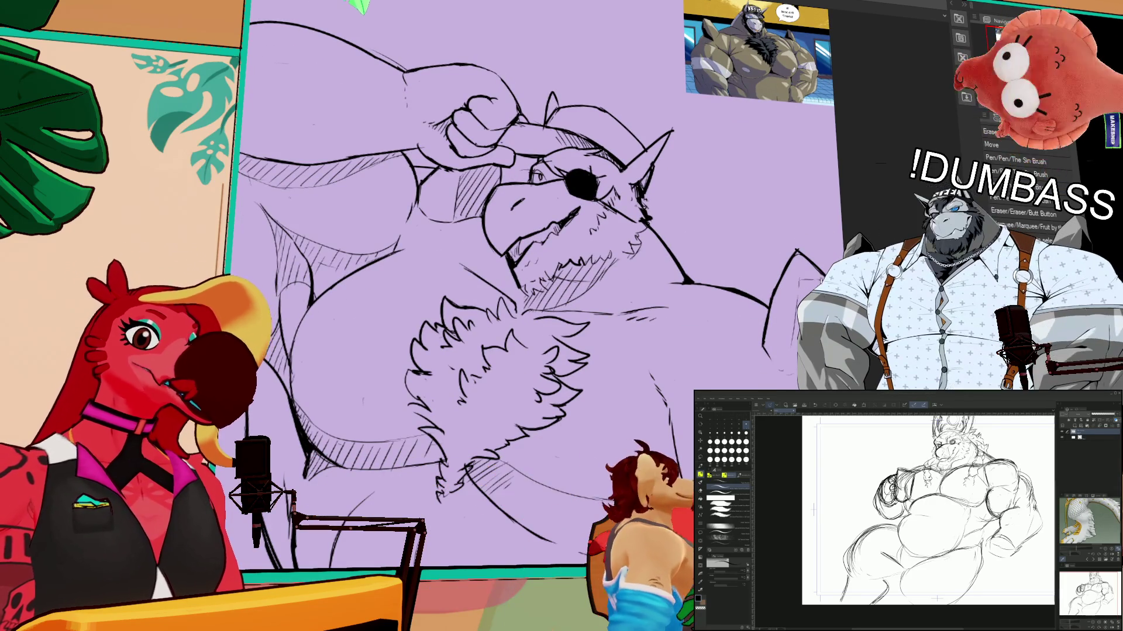
drag(777, 351, 786, 275)
drag(672, 503, 793, 243)
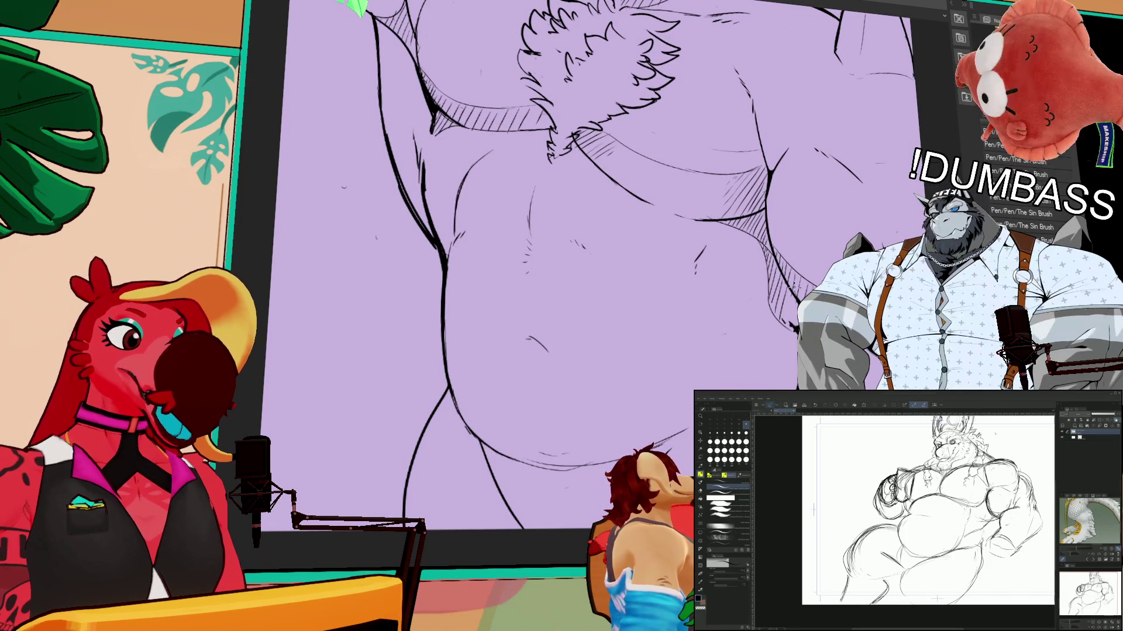
key(ctrl+Tab)
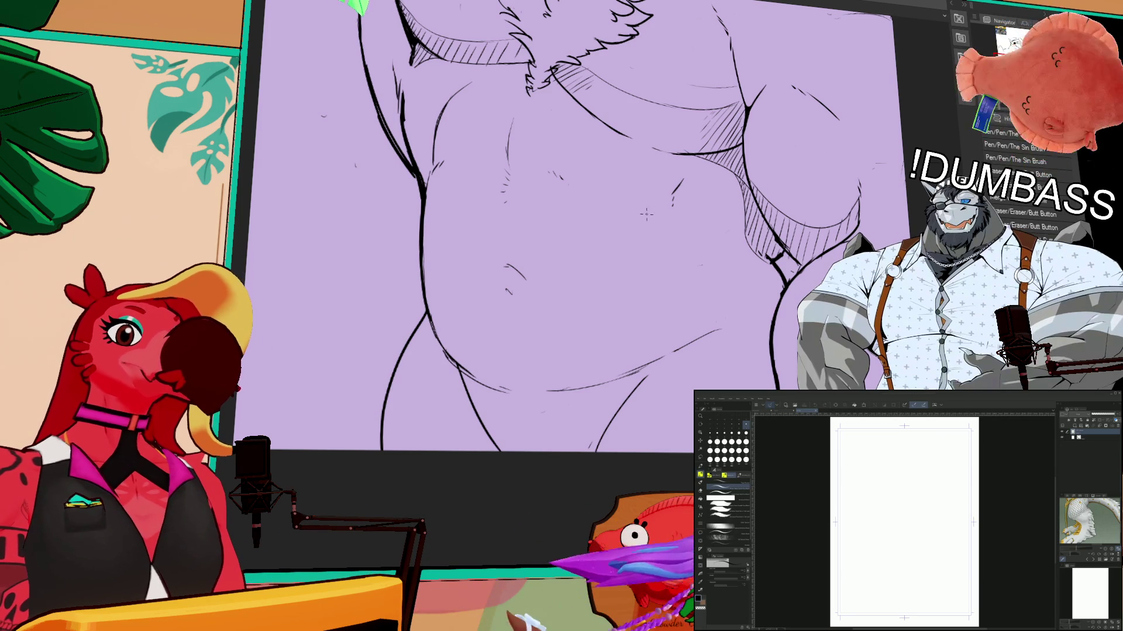
- Ink a tuft of short jagged fur strokes on the lower belly below the navel
drag(513, 323, 546, 363)
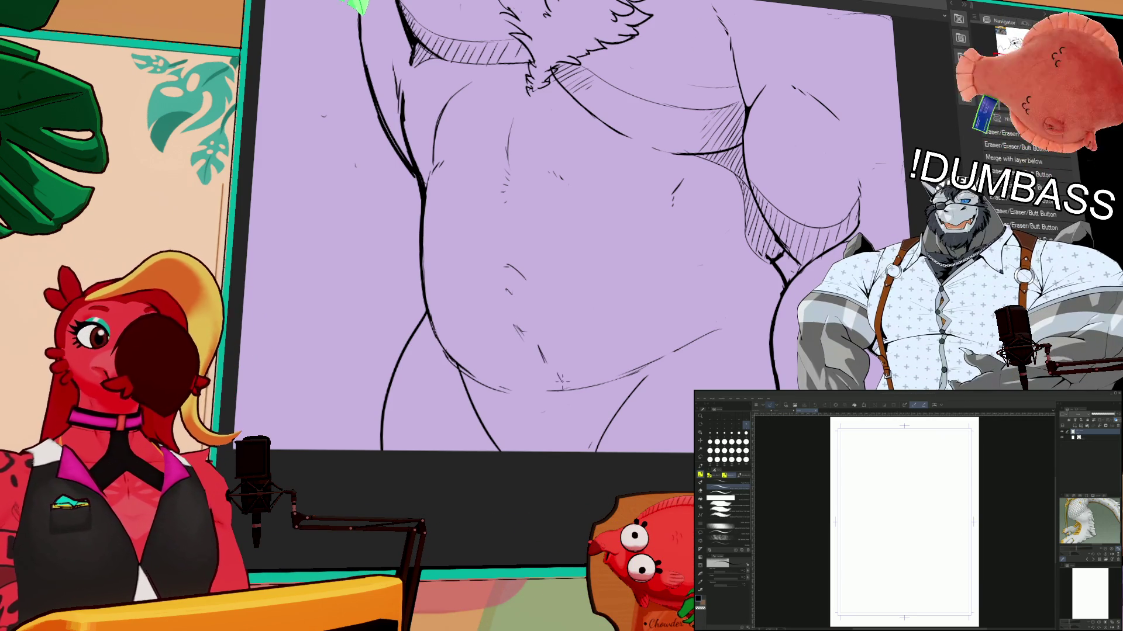
key(ctrl+z)
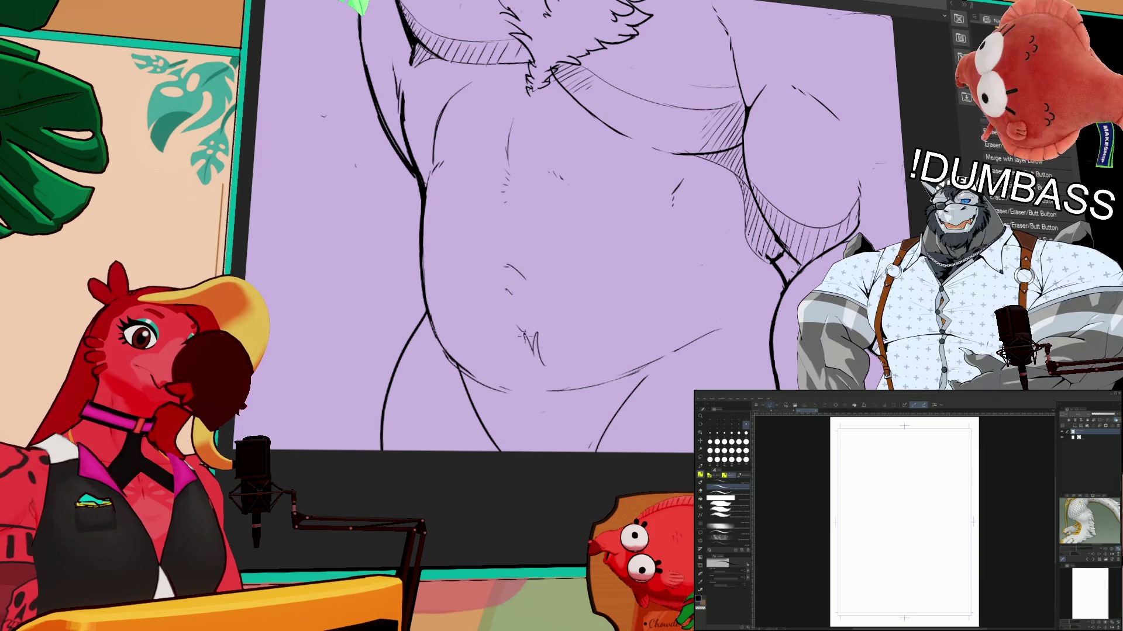
mouse_move(500, 338)
mouse_down()
mouse_move(504, 356)
mouse_move(468, 374)
mouse_up()
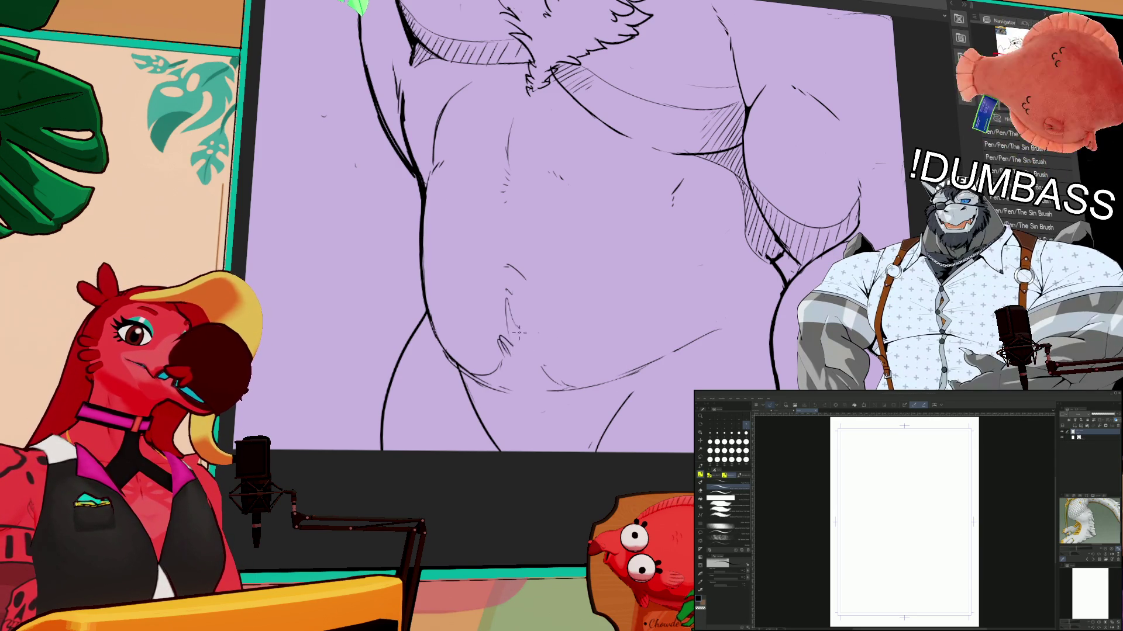
drag(518, 312, 526, 346)
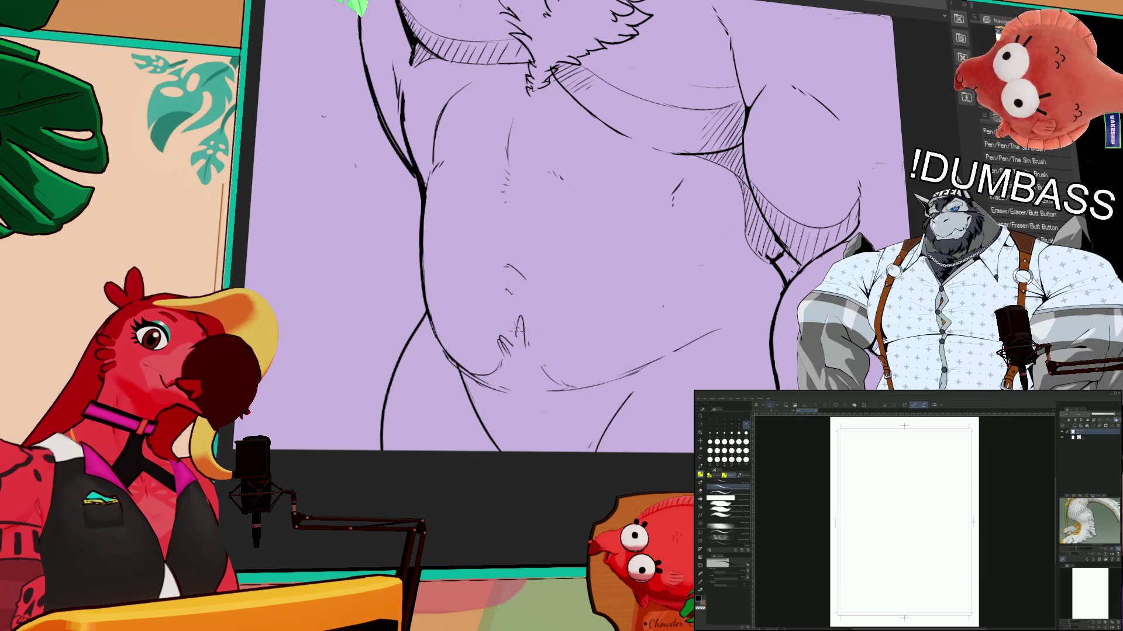
drag(557, 353, 539, 329)
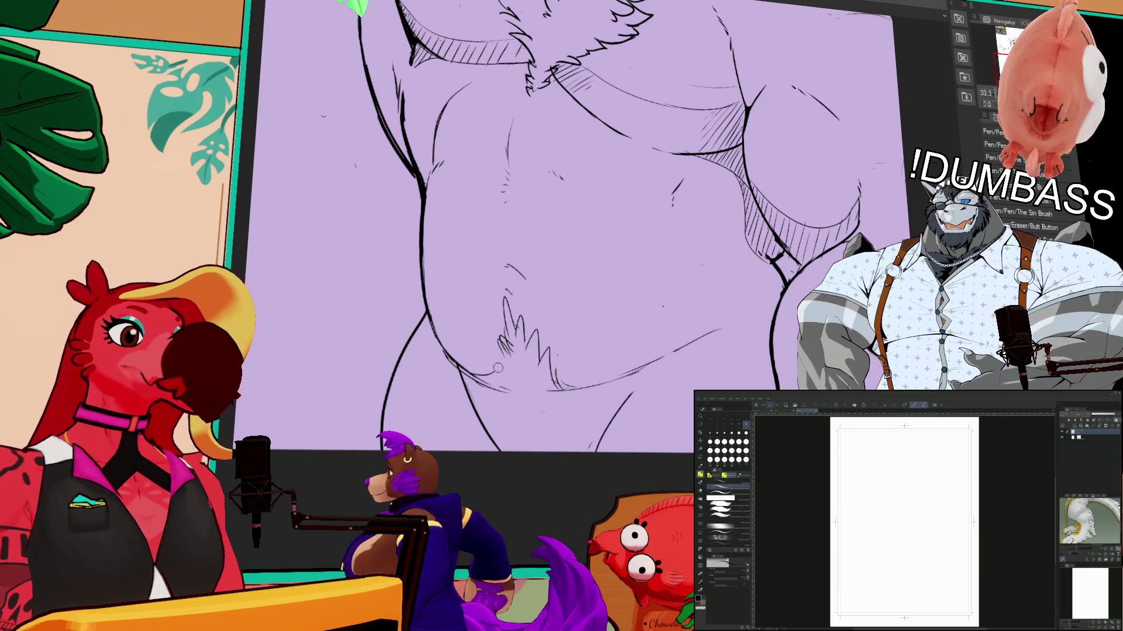
drag(495, 359, 504, 334)
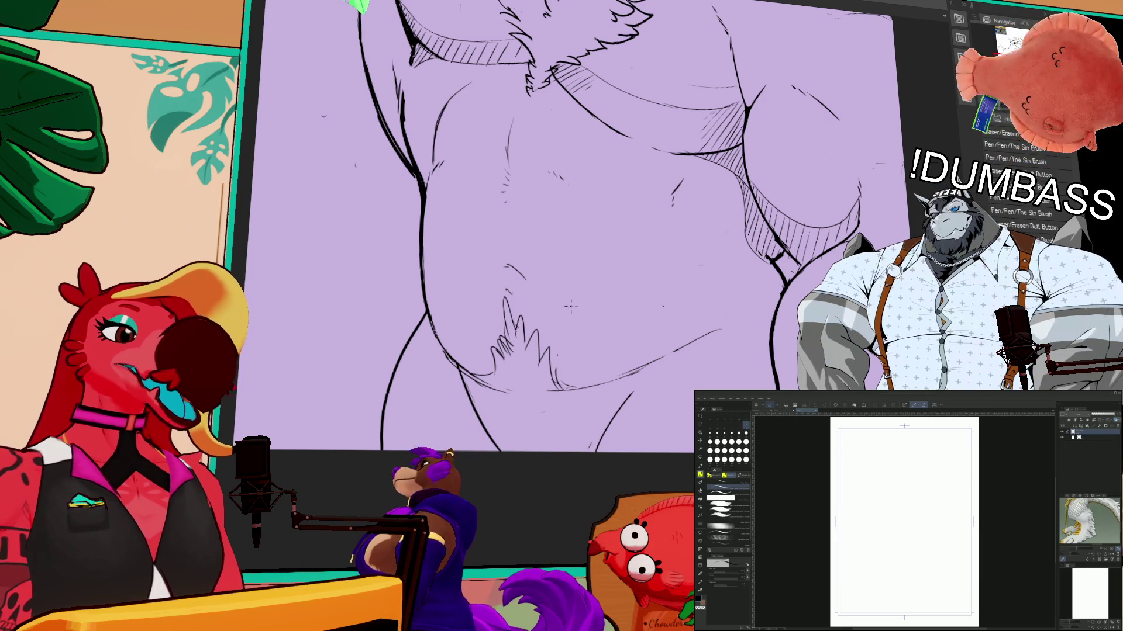
- Touch up and refine the belly fur strokes, checking them in the view
scroll(543, 331, down, 1)
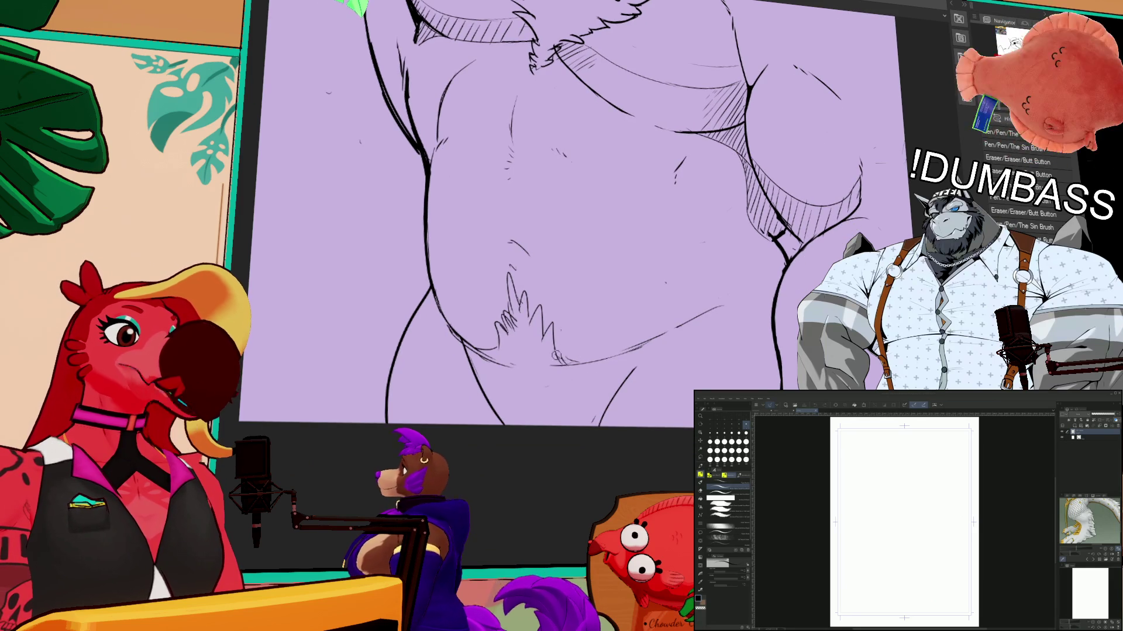
drag(557, 358, 564, 342)
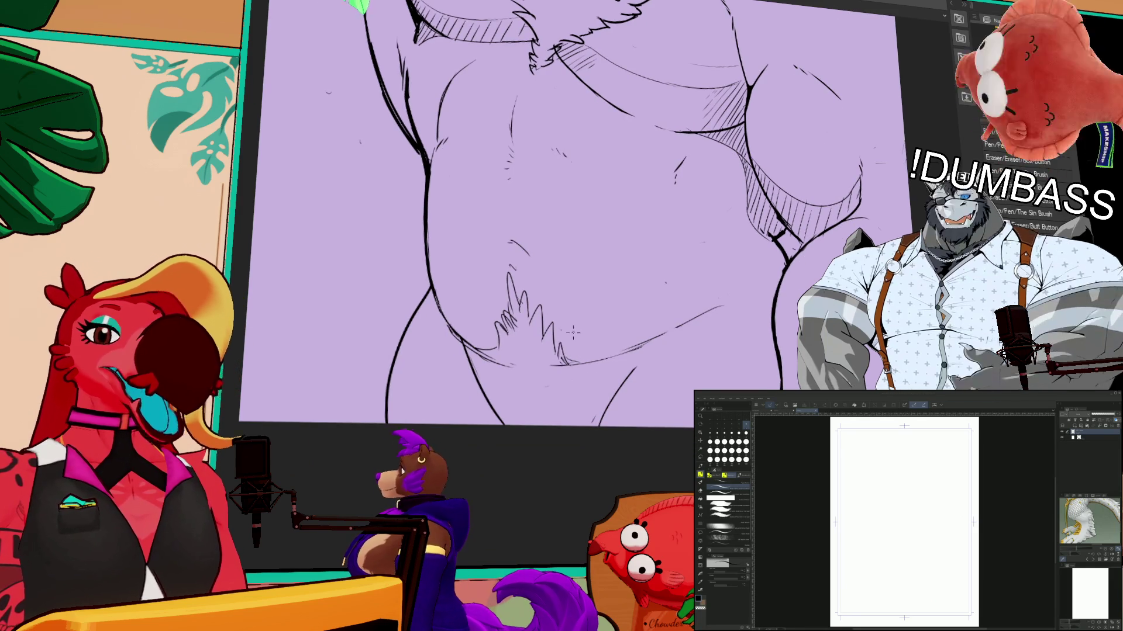
scroll(573, 332, down, 2)
mouse_move(458, 287)
mouse_down()
mouse_move(476, 300)
mouse_move(462, 358)
mouse_up()
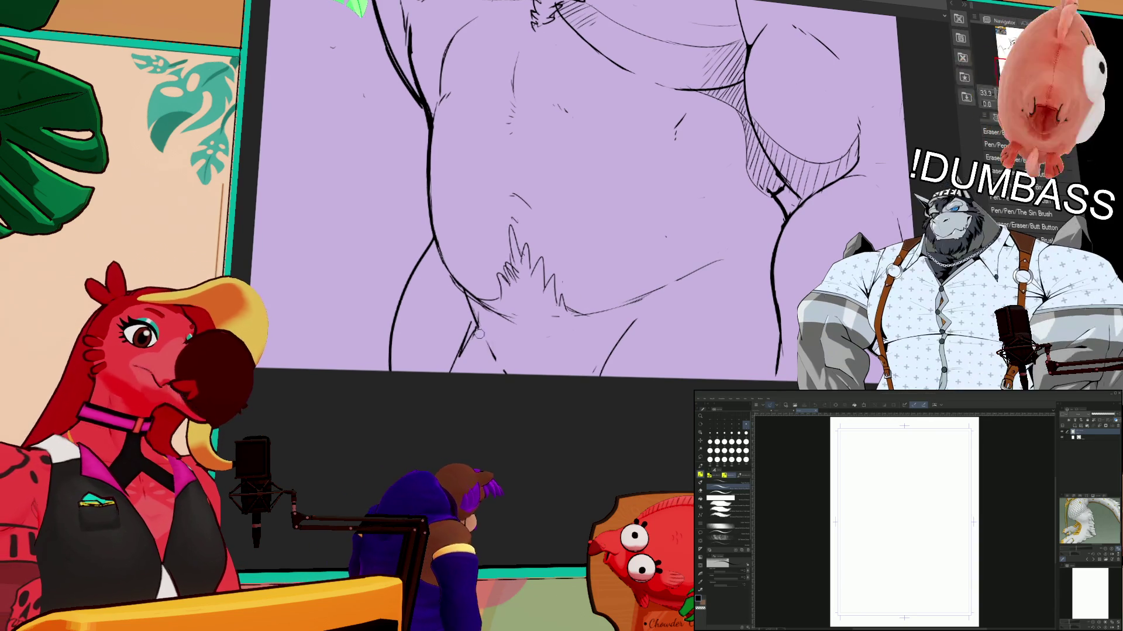
drag(471, 327, 466, 339)
drag(597, 382, 588, 388)
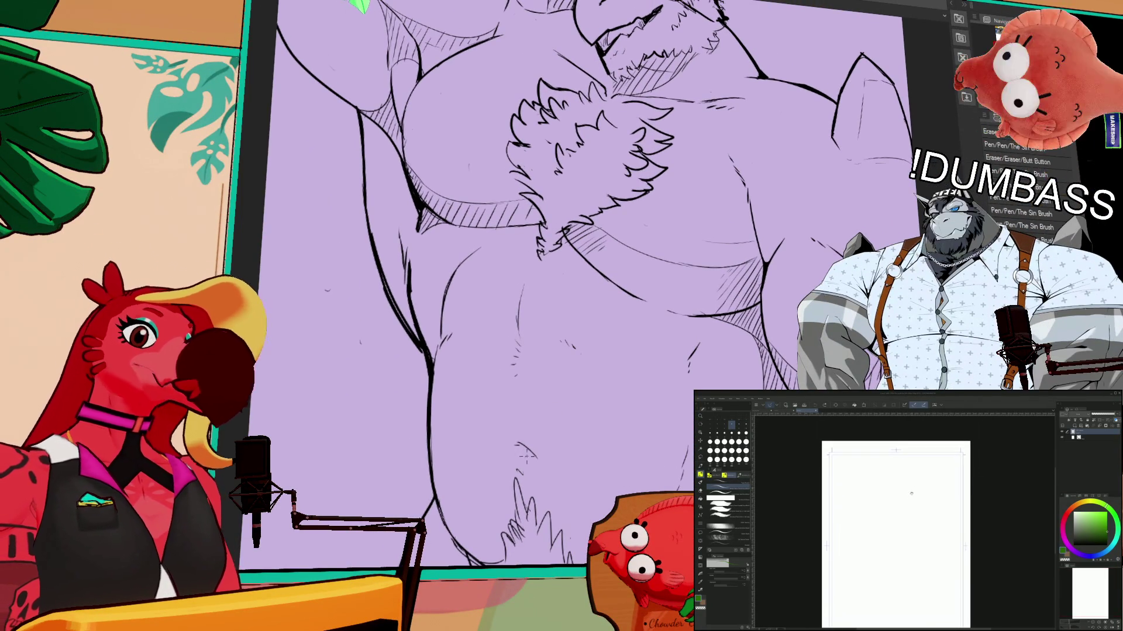
- Zoom and pan the blank page, then sketch a small green circle for the head
scroll(910, 477, up, 1)
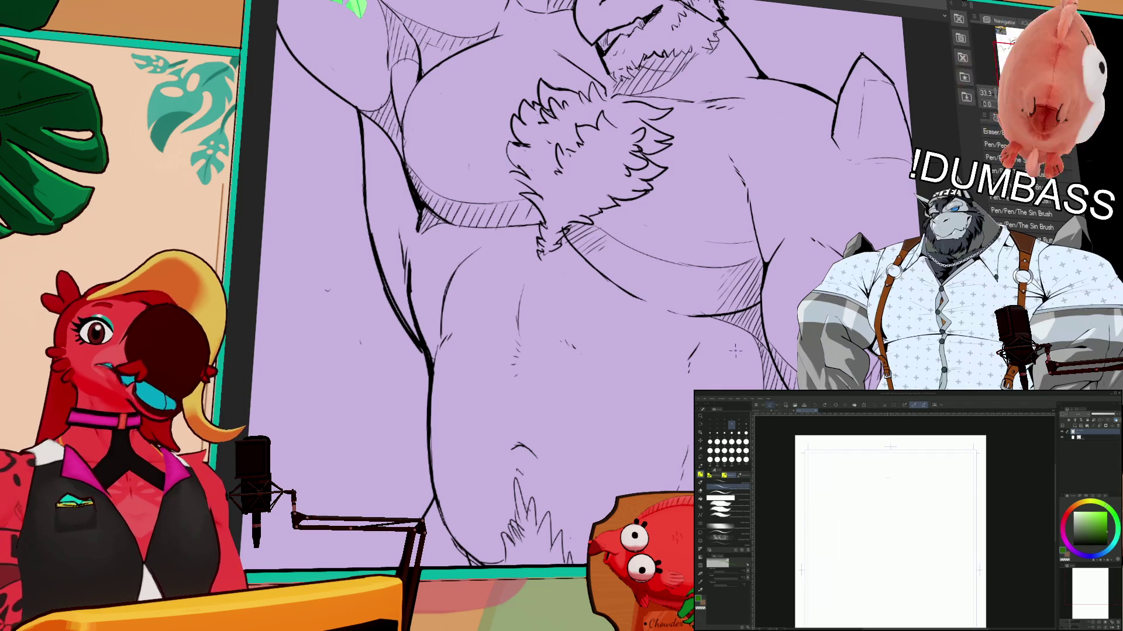
drag(892, 477, 899, 460)
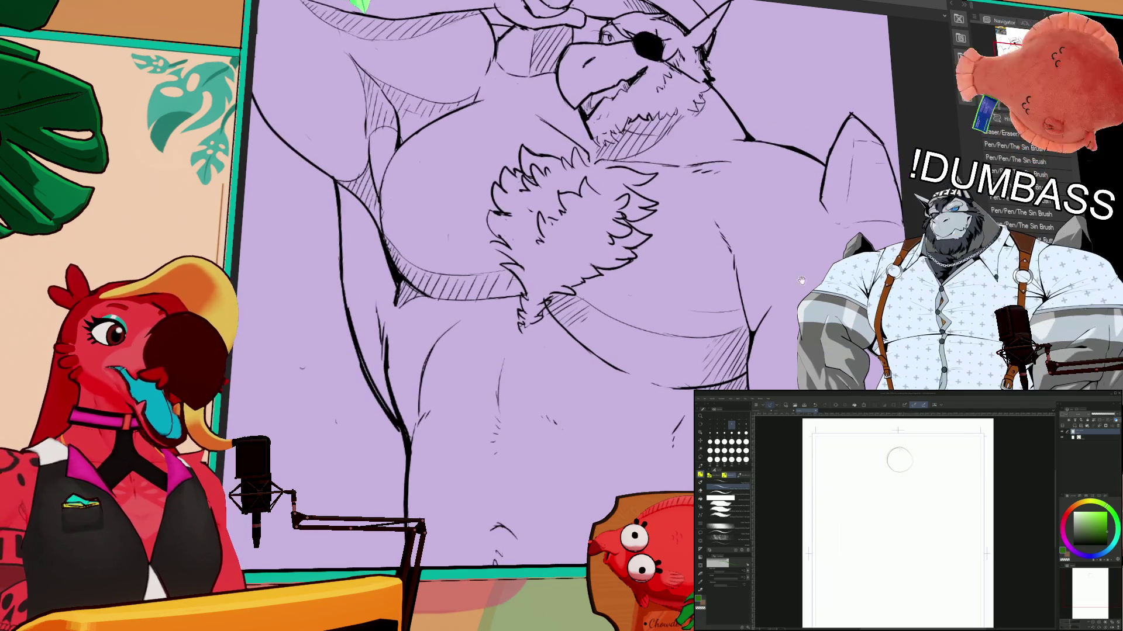
scroll(899, 456, down, 1)
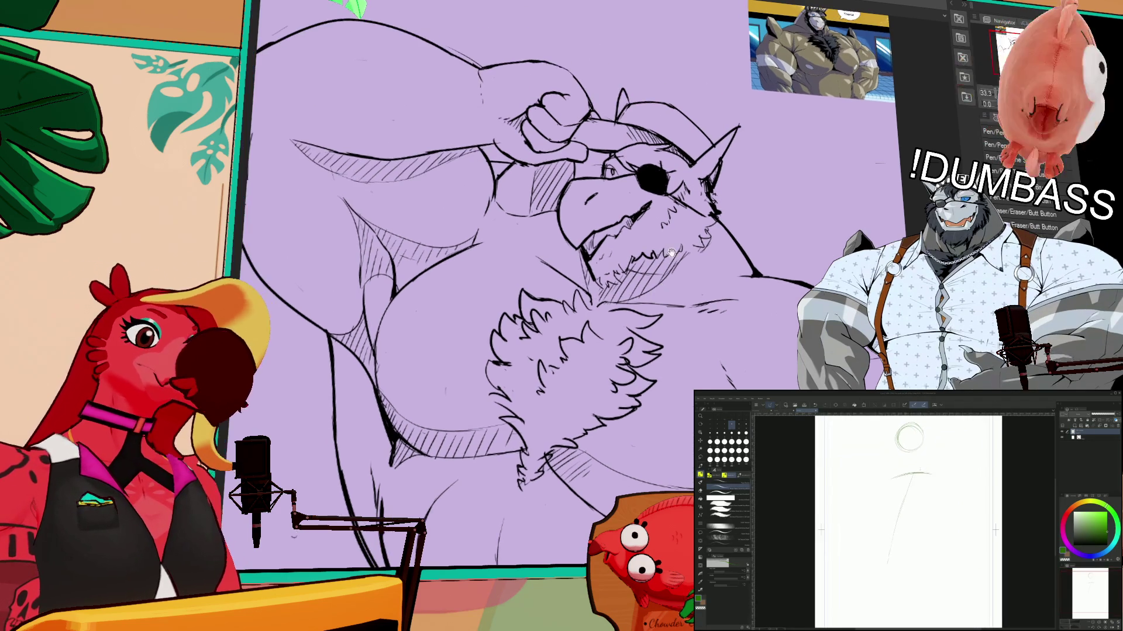
drag(962, 461, 959, 463)
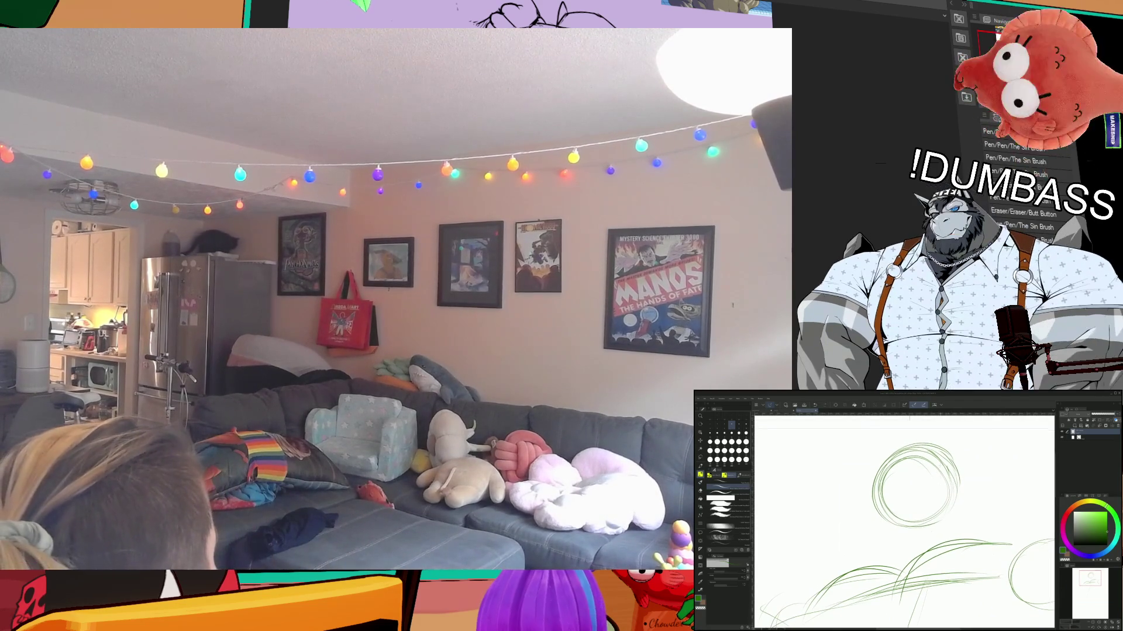
- Draw and darken a vertical guide line through the green head circle
drag(905, 449, 900, 495)
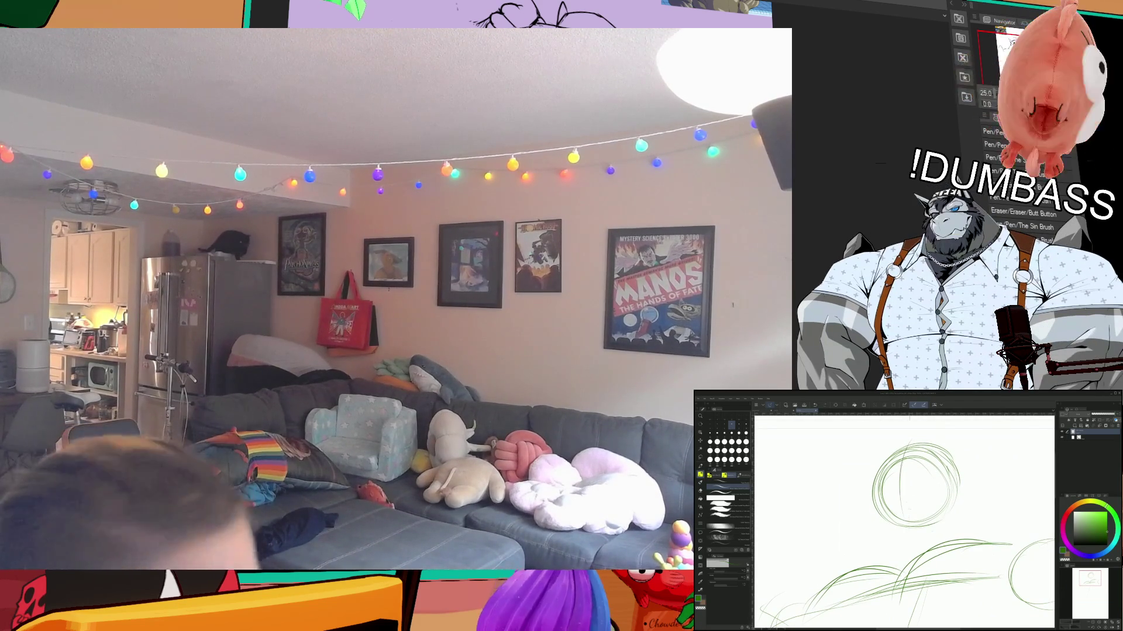
drag(900, 444, 907, 518)
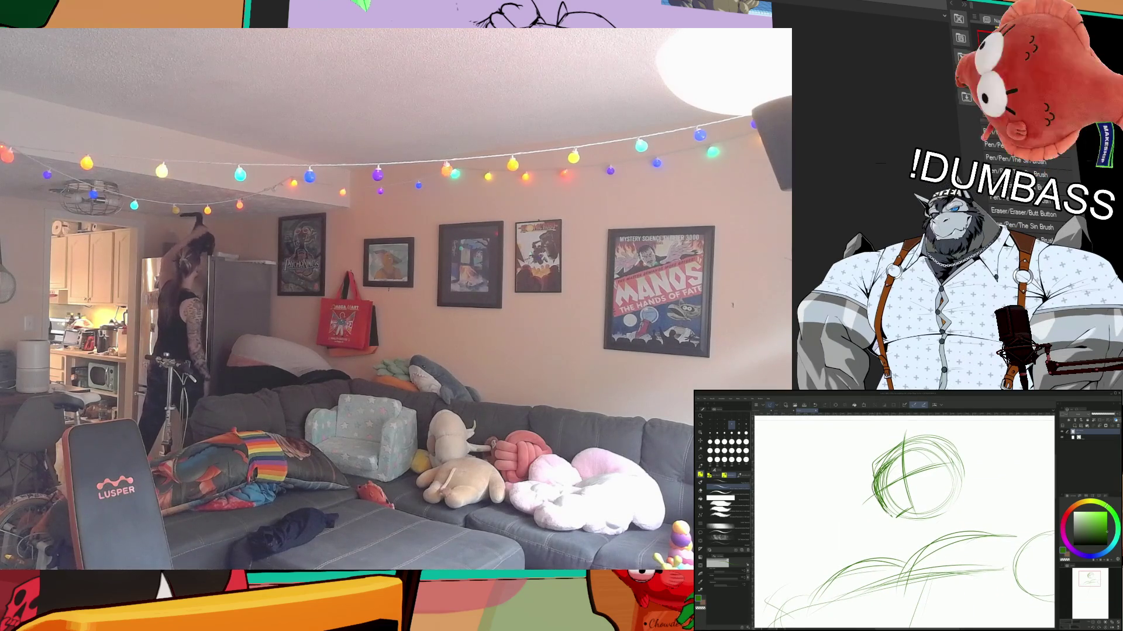
drag(923, 496, 930, 499)
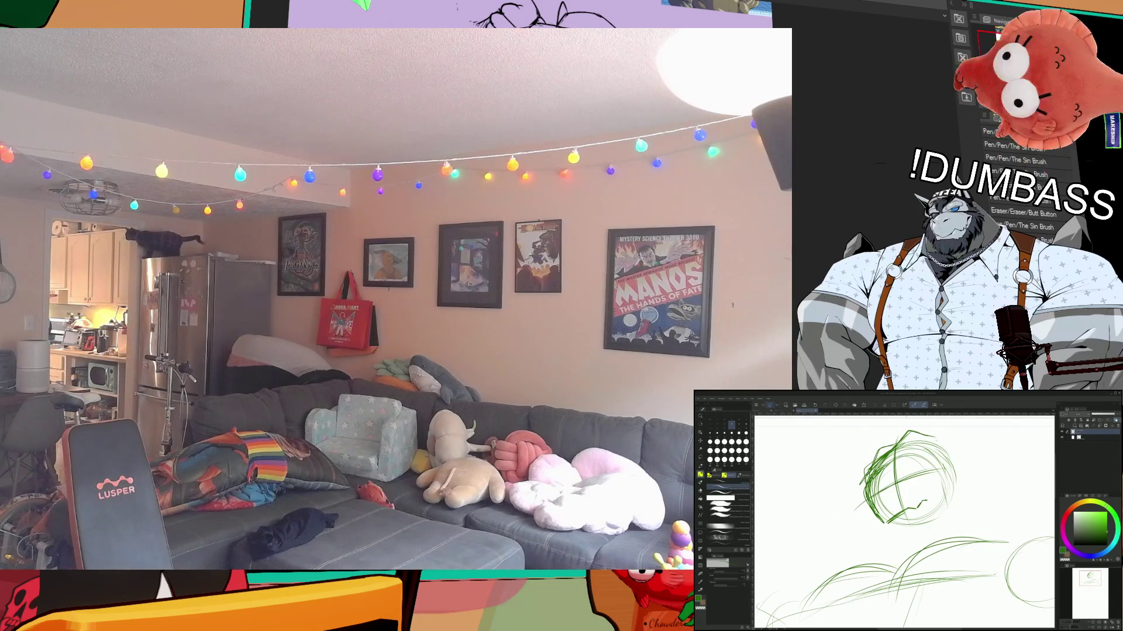
- Build up angular green strokes on the head's left side to shape the snout
drag(939, 438, 963, 433)
drag(886, 445, 864, 509)
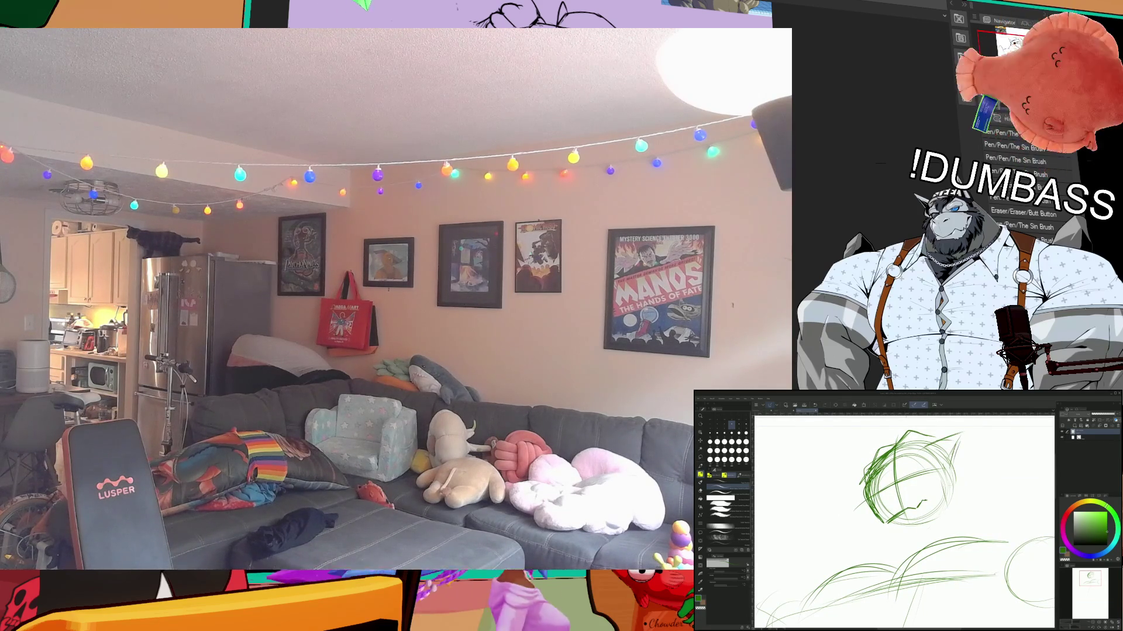
drag(866, 467, 953, 444)
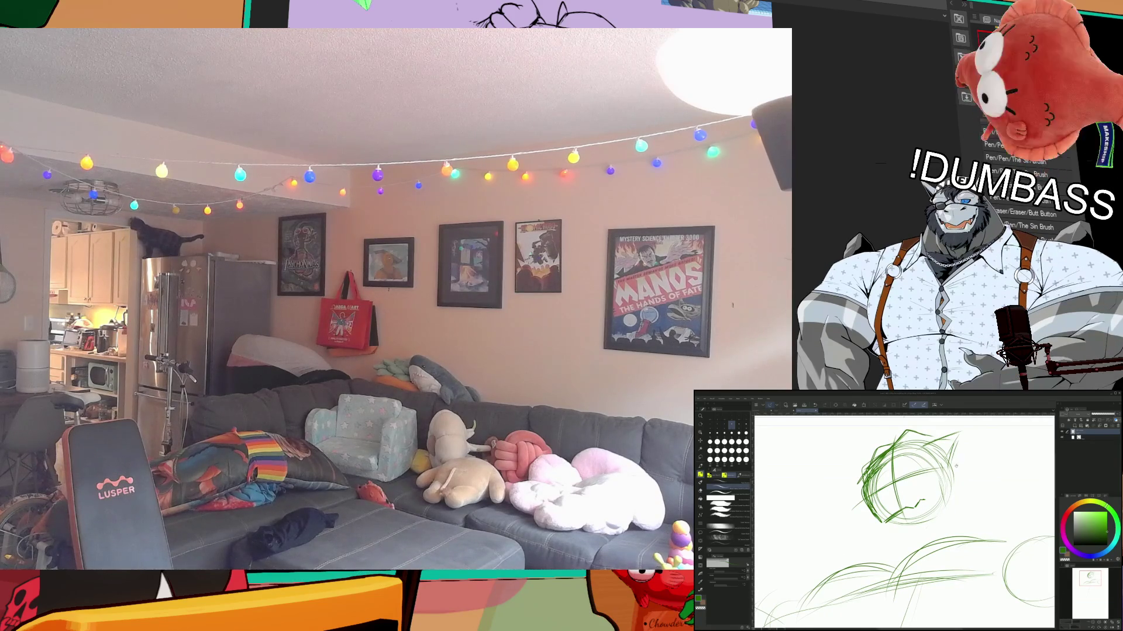
drag(912, 497, 905, 495)
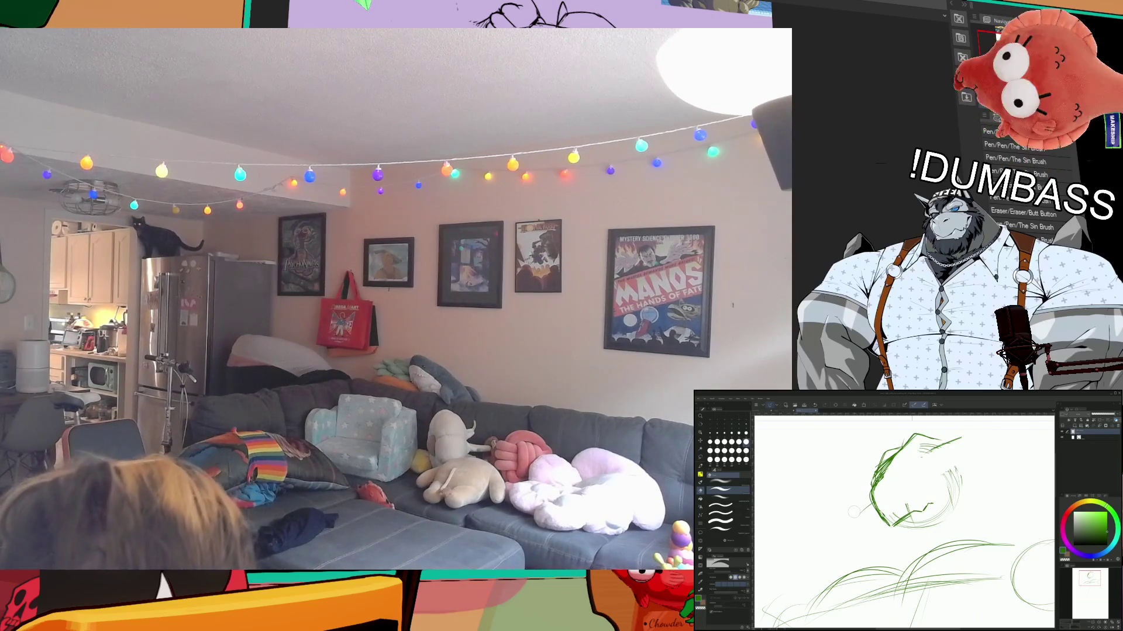
key(e)
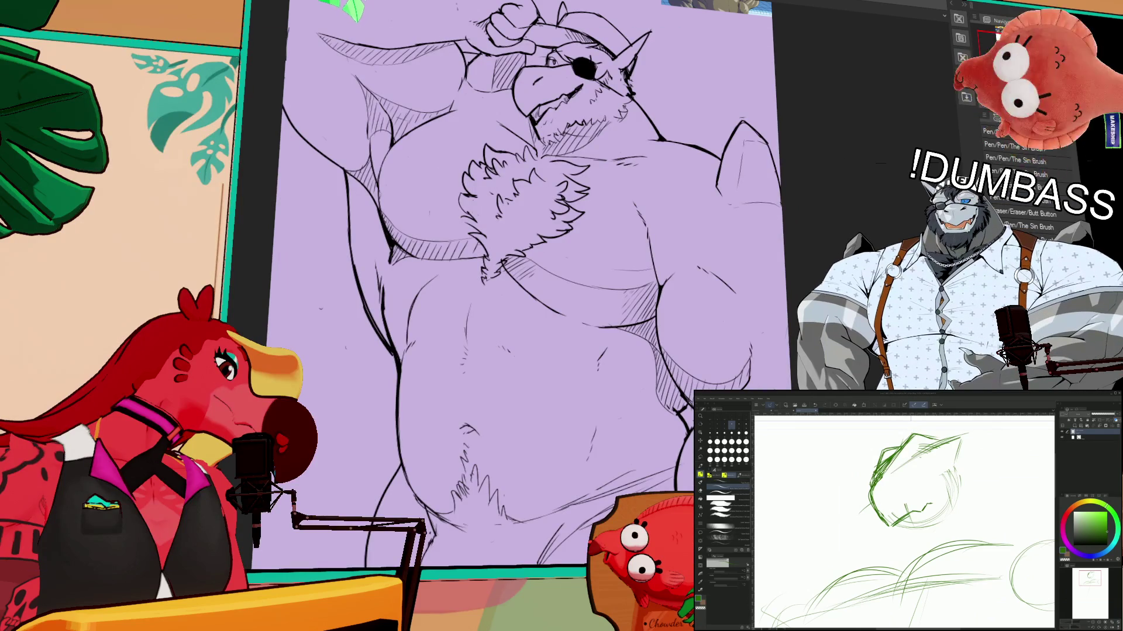
- Trace the head's left edge and jaw with a bolder dark green line
drag(915, 435, 877, 521)
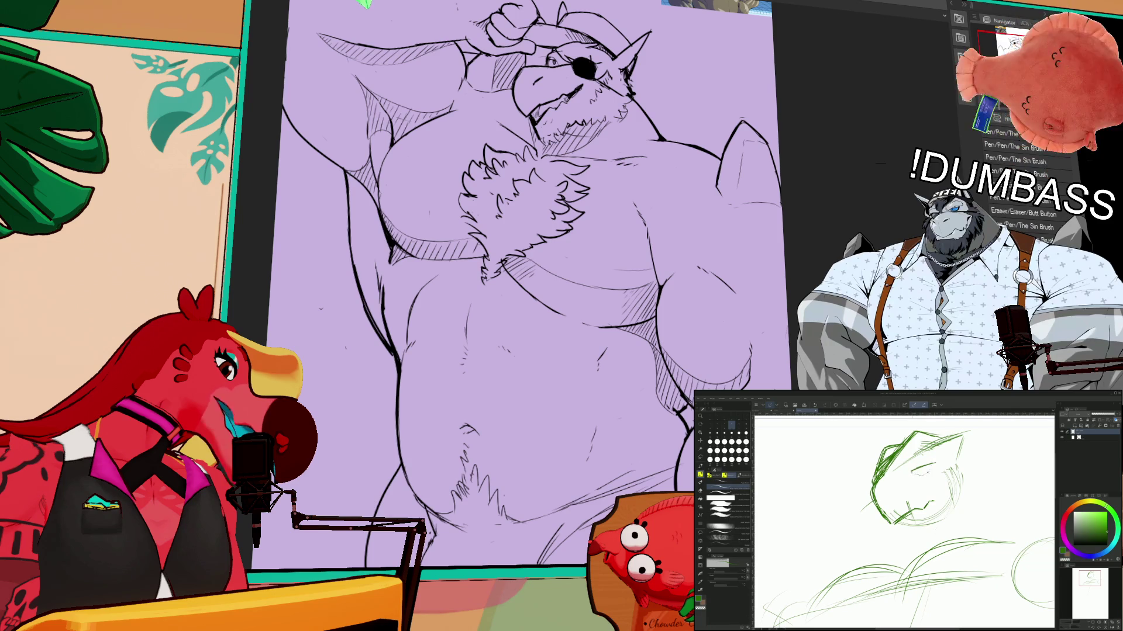
drag(912, 497, 903, 498)
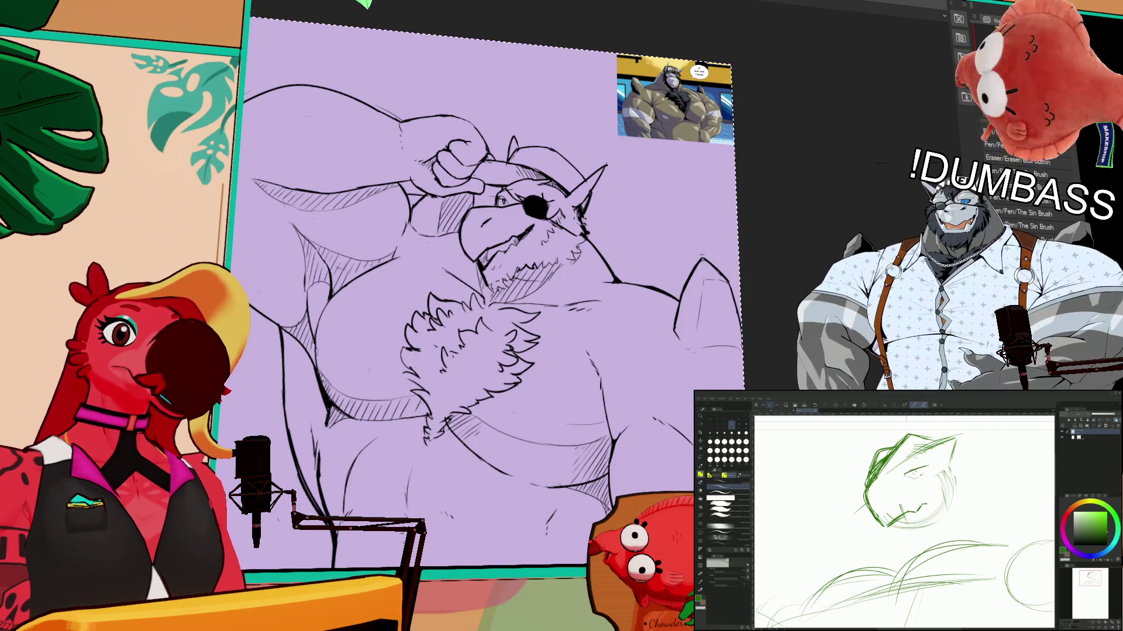
- Draw an eye on the green head, then flip the artwork horizontally to check and revert
drag(902, 477, 923, 471)
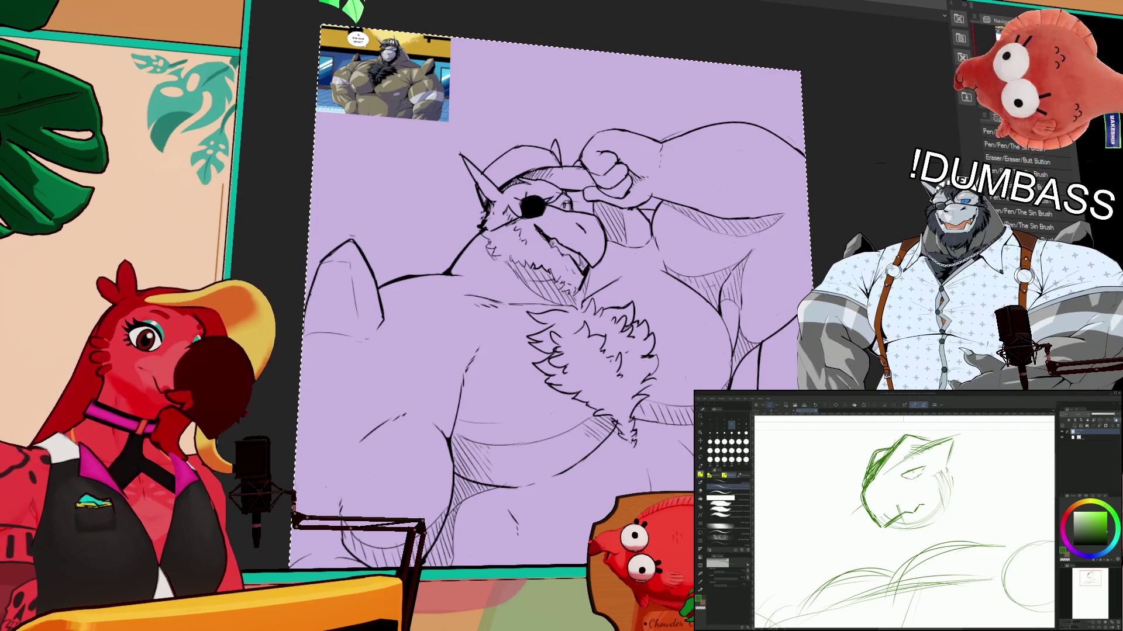
key(ctrl+shift+h)
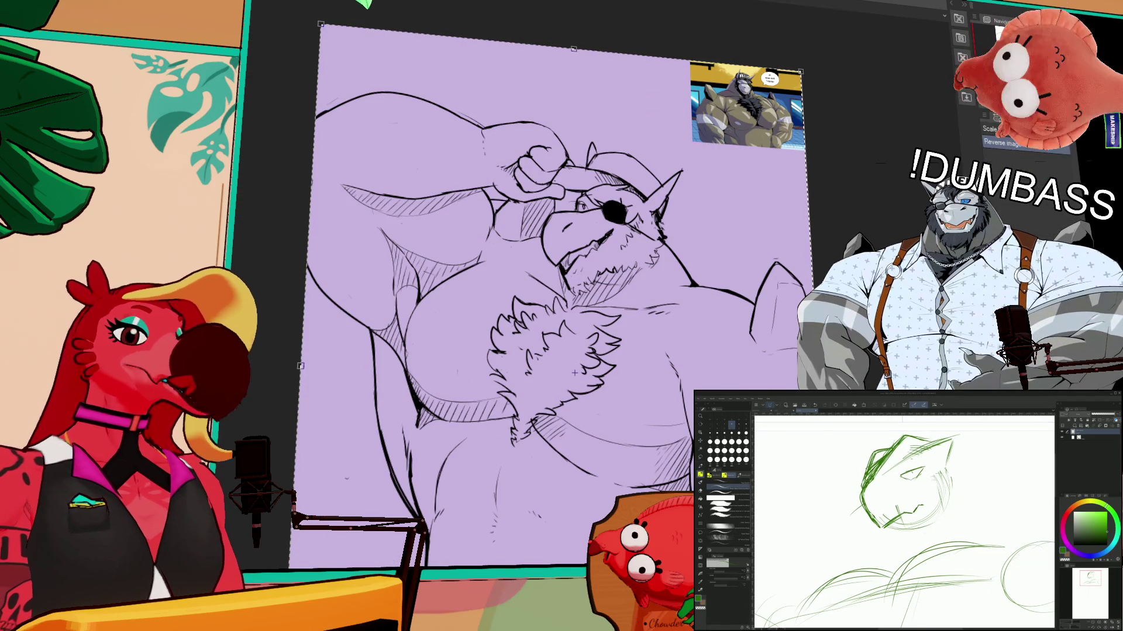
key(Return)
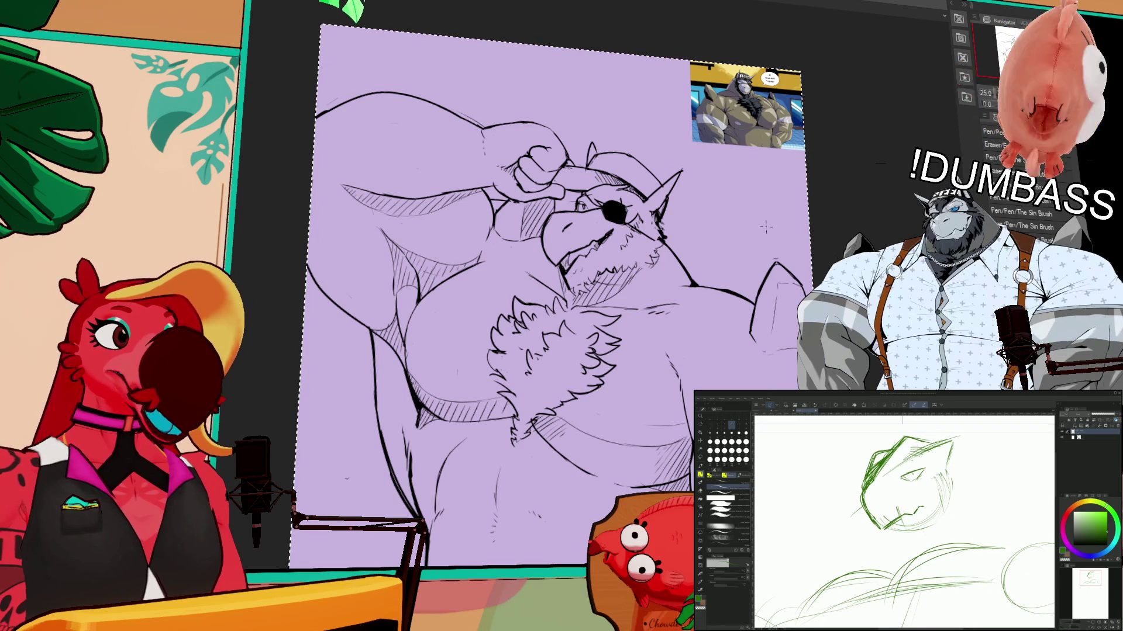
key(ctrl+z)
- Sketch a spiky crest at the head's top right and retry the raised arm's top contour
drag(565, 229, 578, 128)
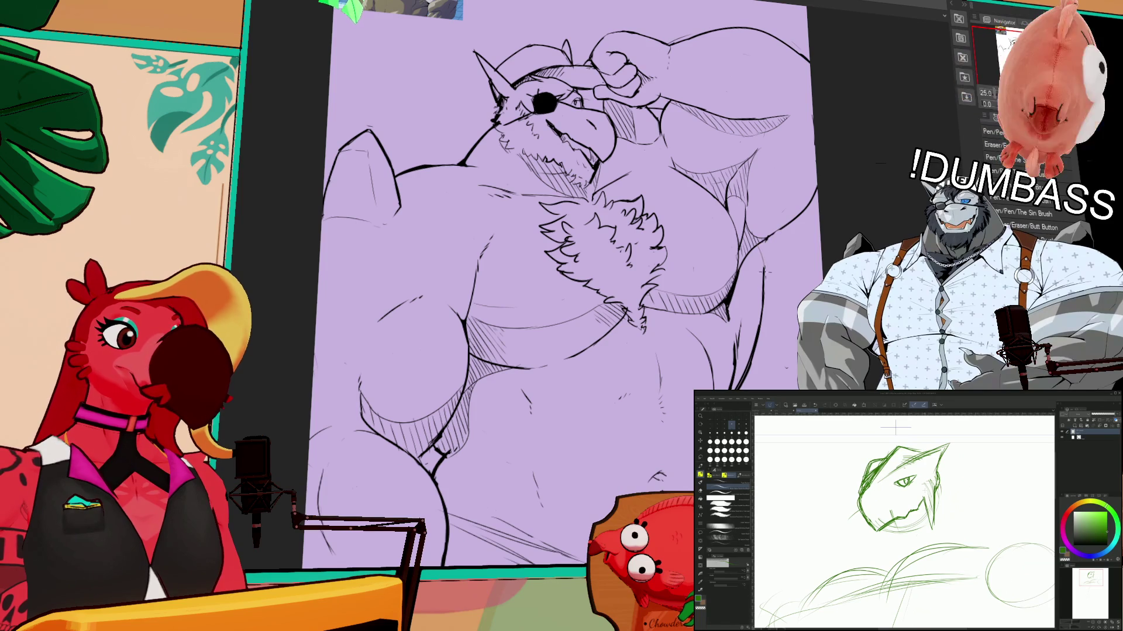
drag(900, 485, 881, 515)
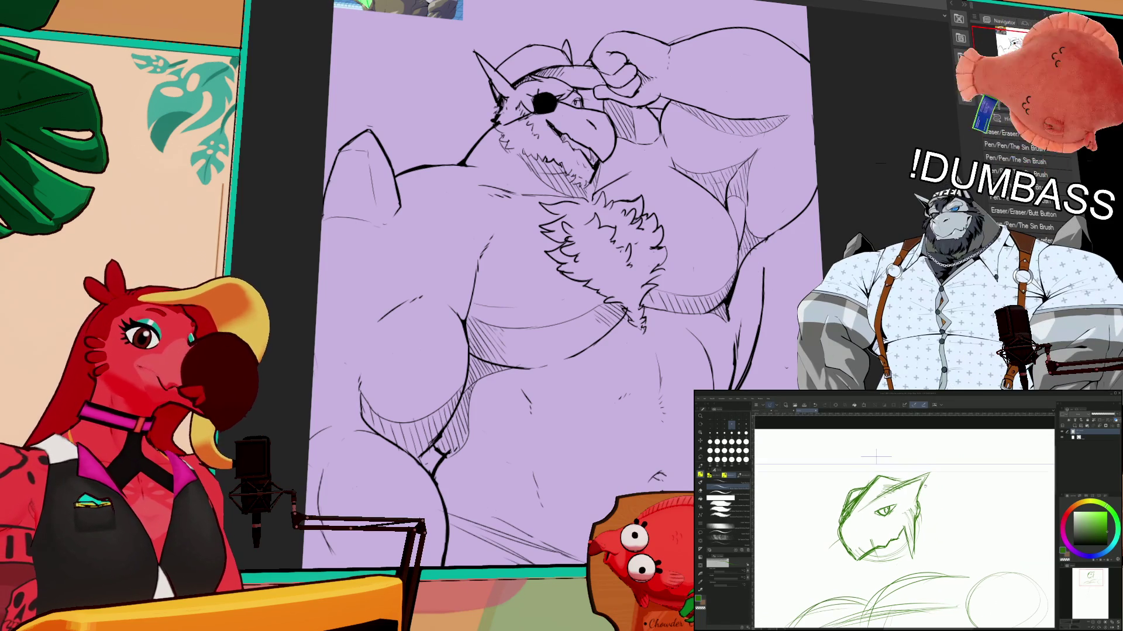
mouse_move(895, 475)
mouse_down()
mouse_move(961, 438)
mouse_move(935, 490)
mouse_up()
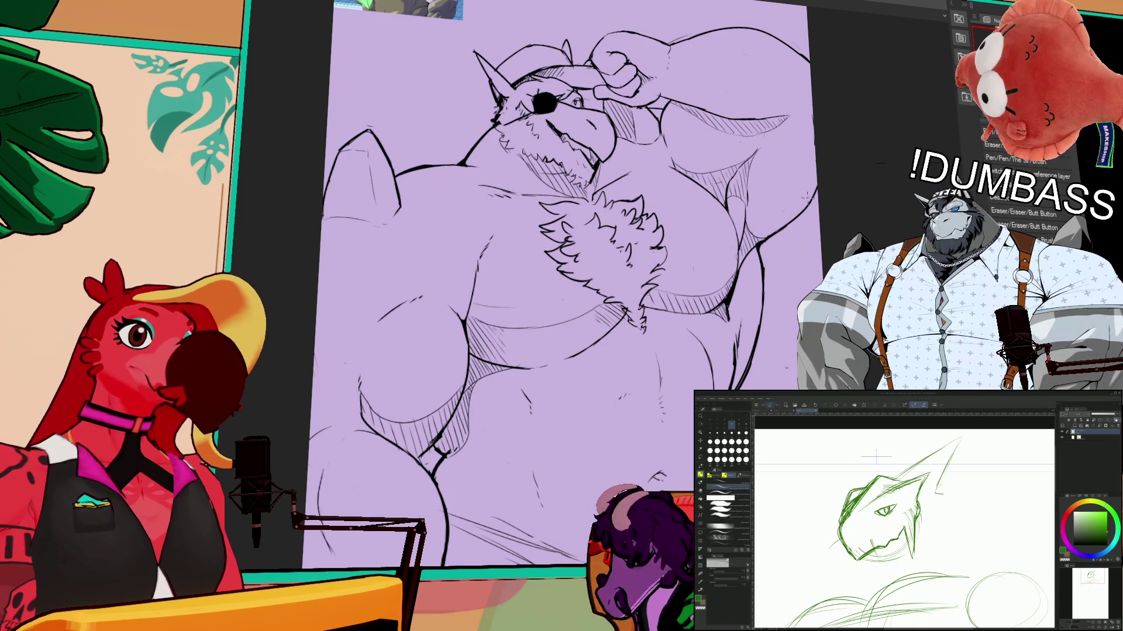
mouse_move(704, 103)
mouse_down()
mouse_move(813, 82)
mouse_move(767, 76)
mouse_move(833, 85)
mouse_up()
key(ctrl+z)
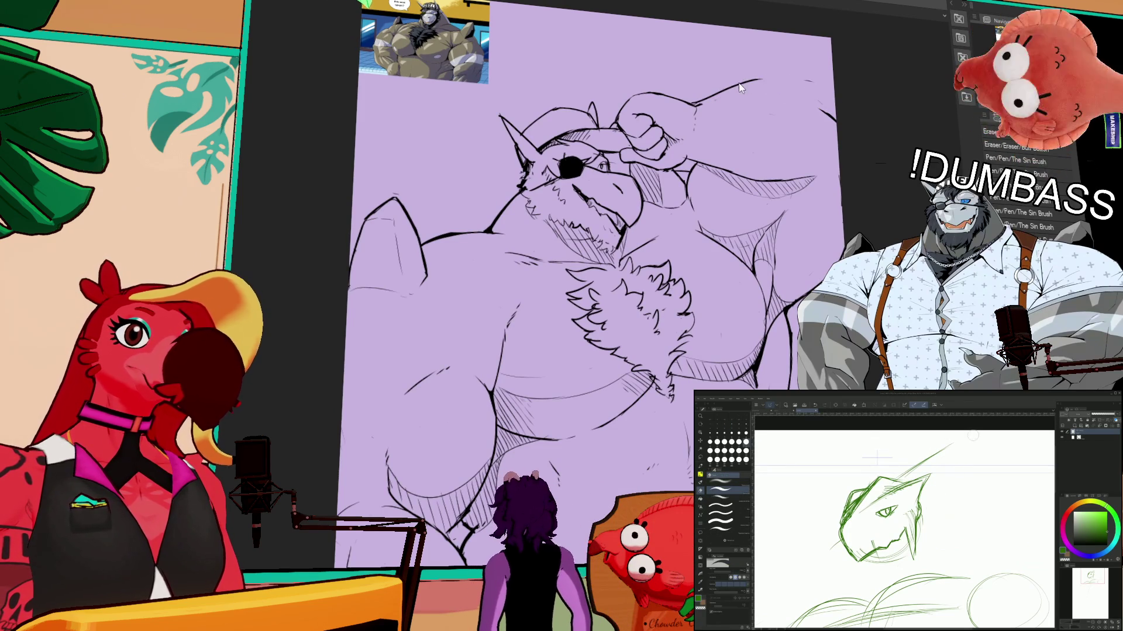
- Redraw the raised arm's top contour as one continuous stroke
drag(740, 88, 833, 87)
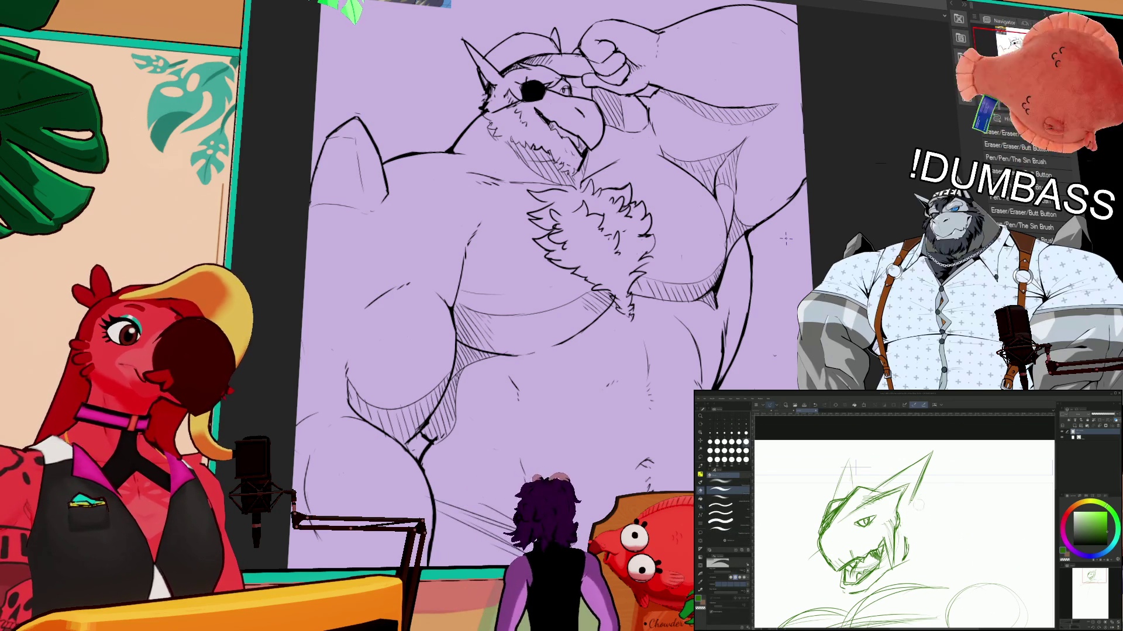
key(e)
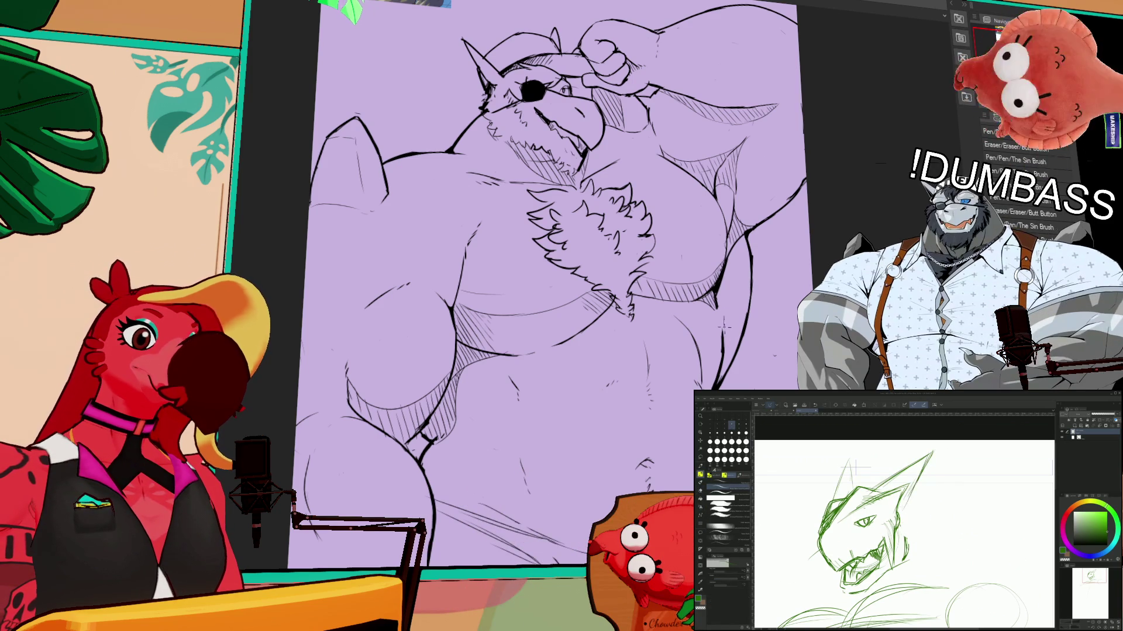
drag(755, 168, 750, 227)
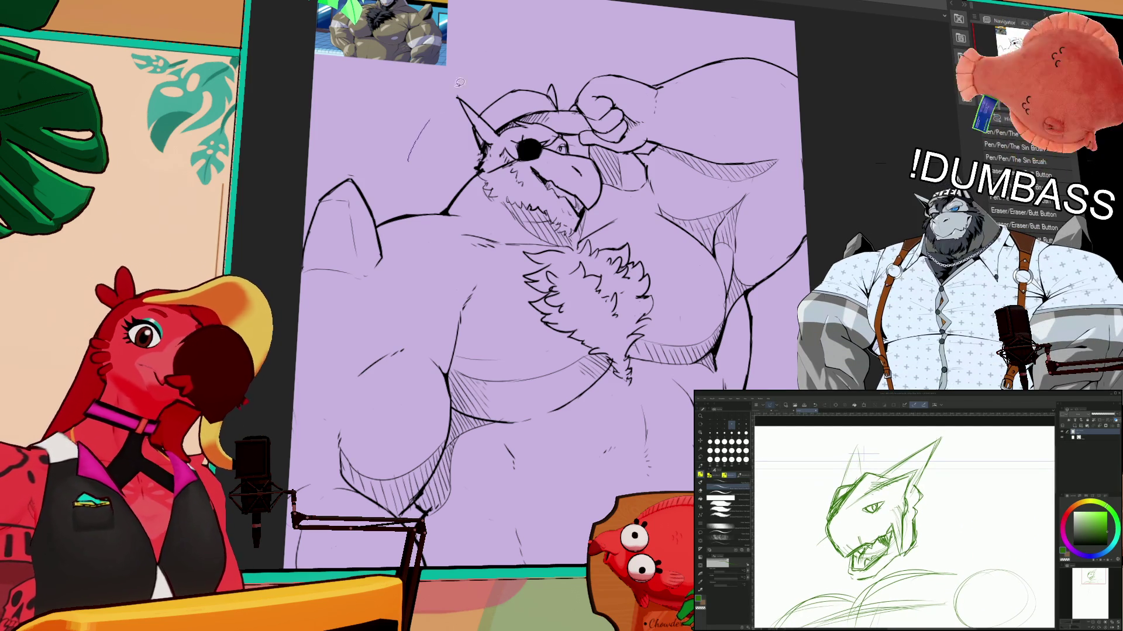
- Lasso-fill the saluting figure's body with flat khaki, leaving the background lavender
drag(408, 159, 860, 222)
drag(589, 547, 347, 530)
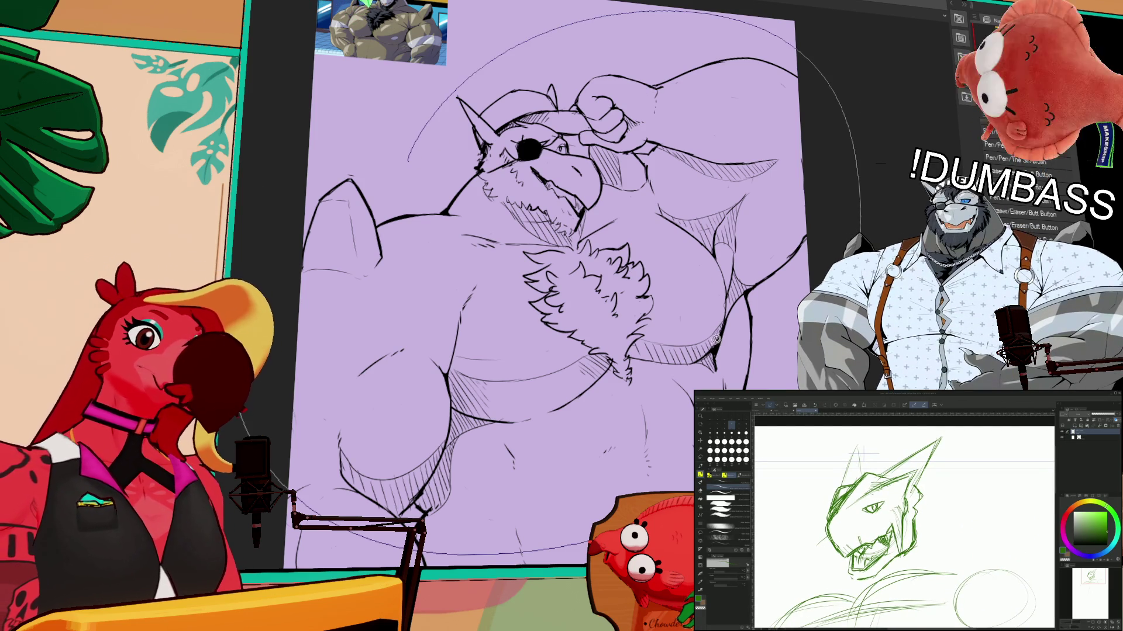
drag(715, 334, 755, 306)
key(ctrl+minus)
mouse_move(690, 328)
mouse_down()
mouse_move(601, 466)
mouse_move(345, 175)
mouse_move(584, 76)
mouse_up()
drag(704, 264, 704, 273)
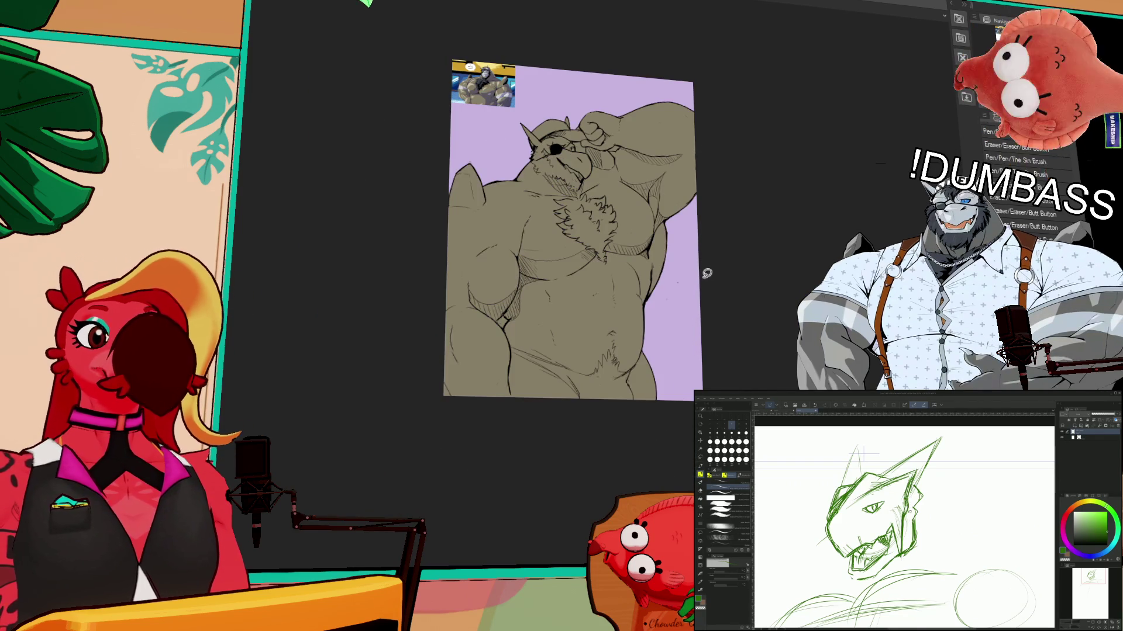
scroll(786, 319, up, 5)
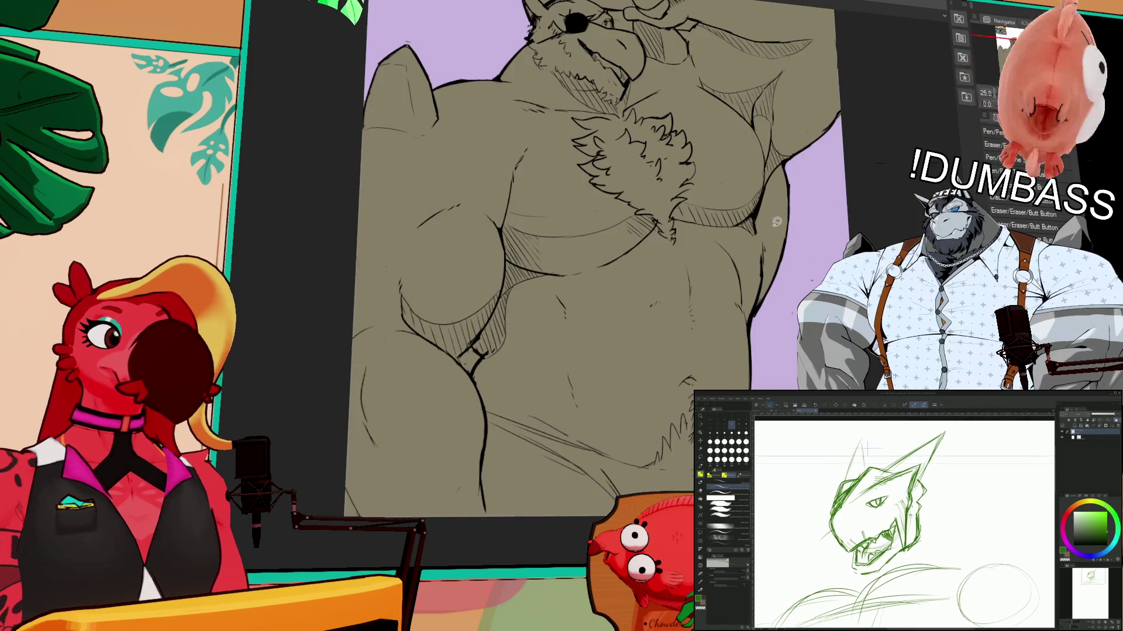
scroll(786, 319, down, 2)
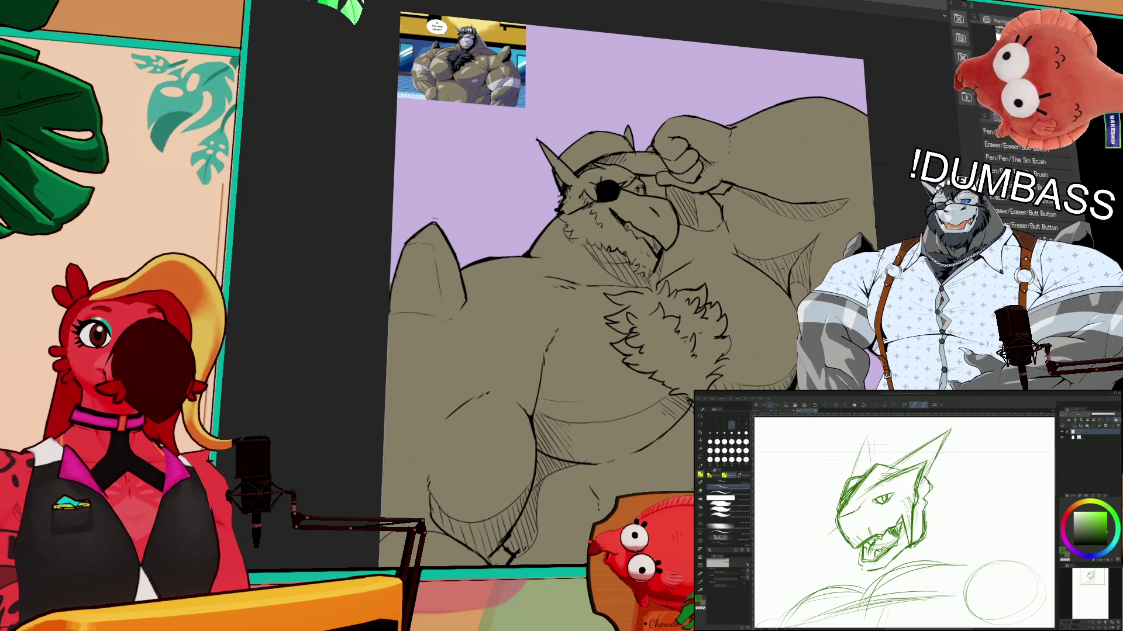
drag(872, 446, 825, 503)
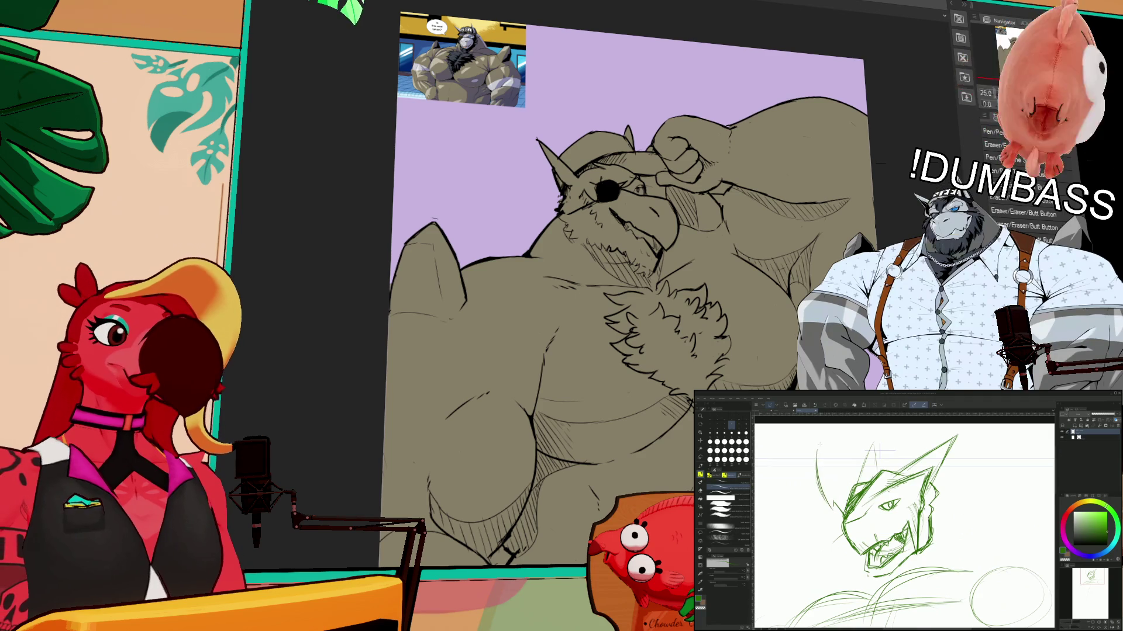
drag(821, 452, 837, 486)
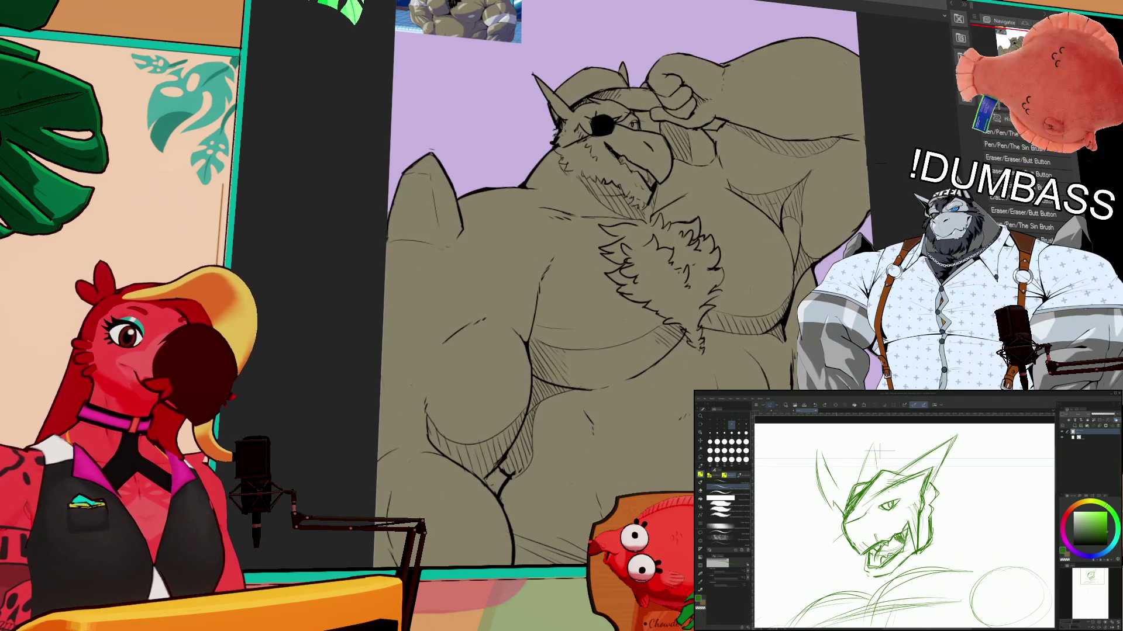
scroll(877, 453, up, 2)
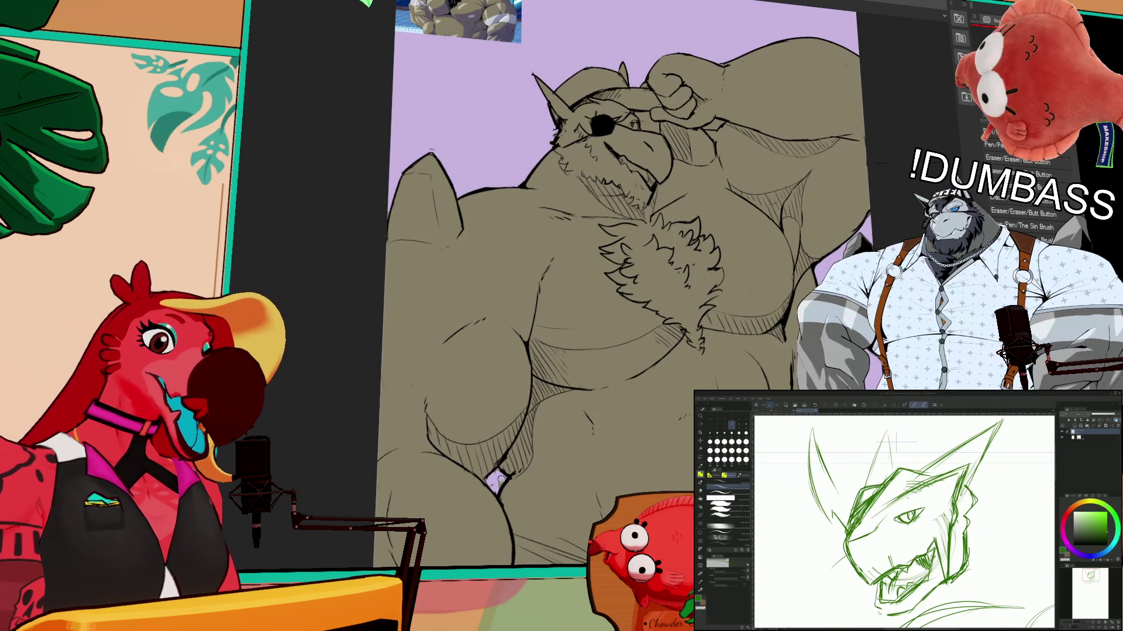
key(p)
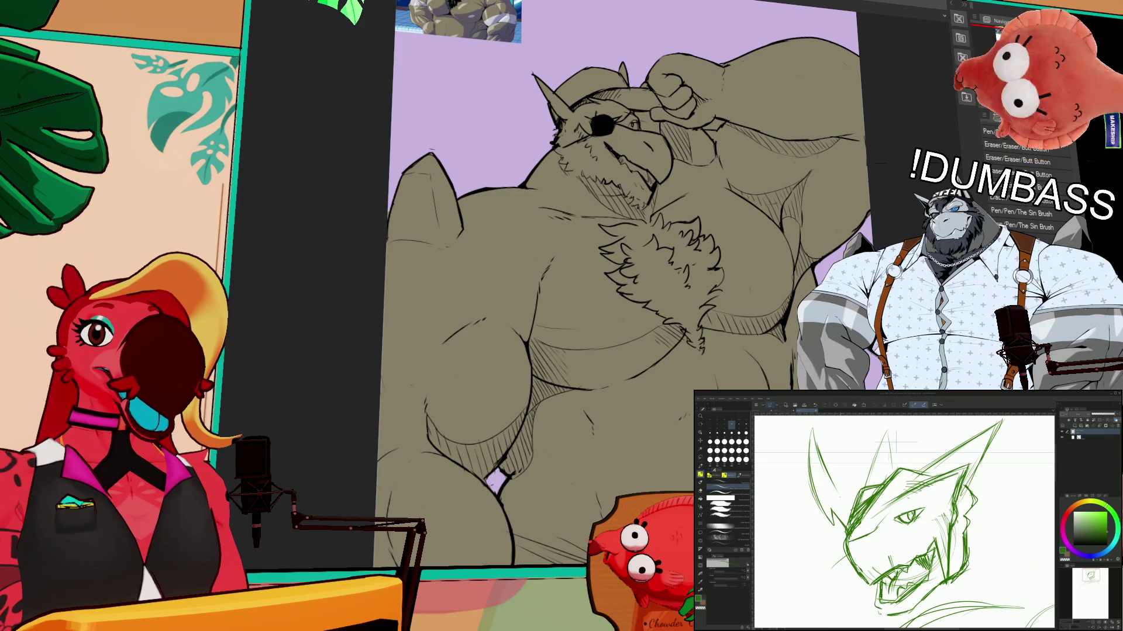
scroll(895, 441, down, 2)
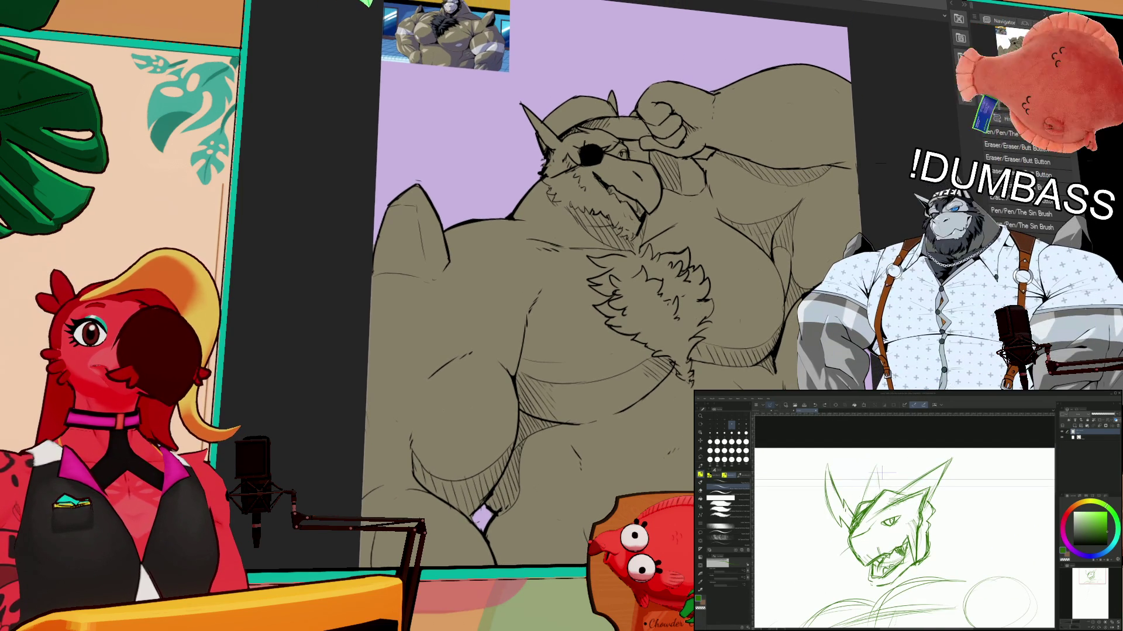
scroll(904, 542, down, 2)
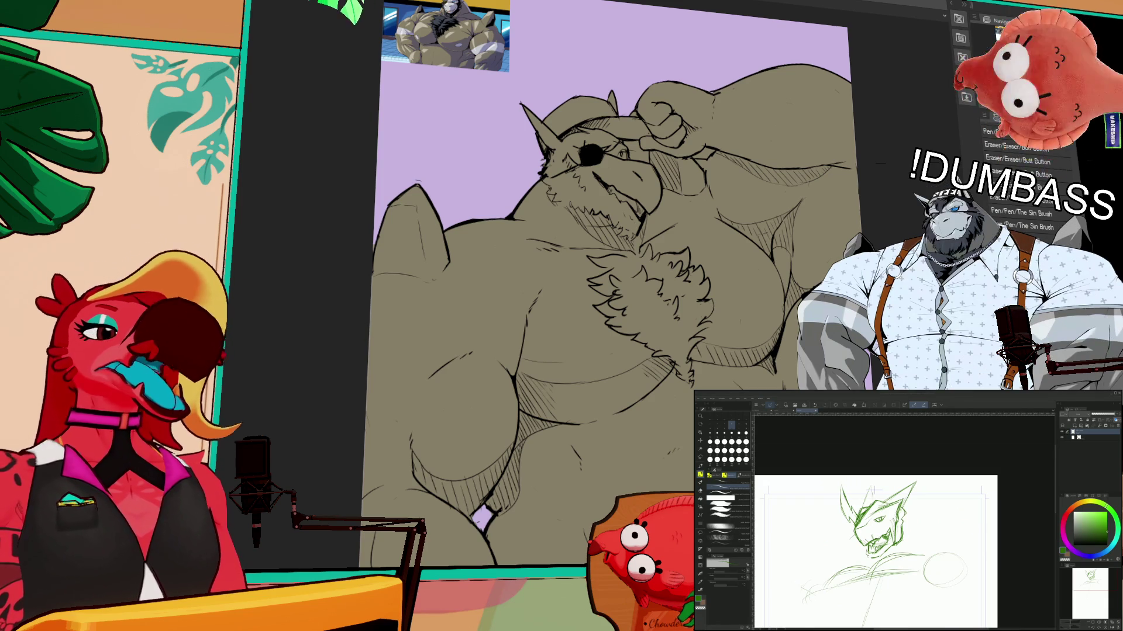
drag(625, 143, 649, 161)
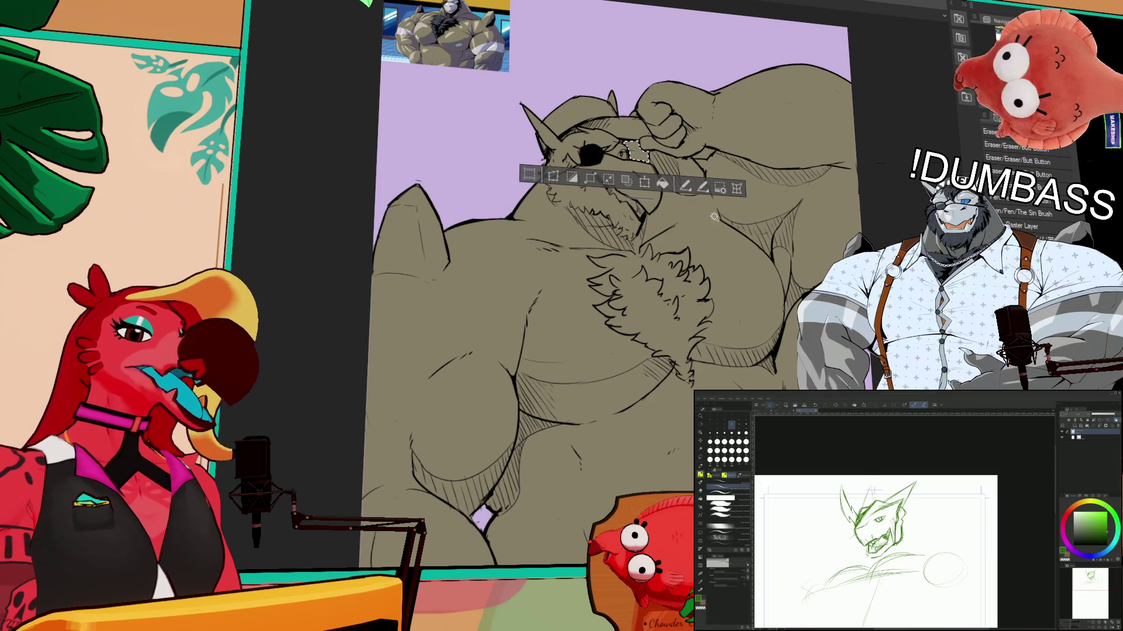
key(ctrl+d)
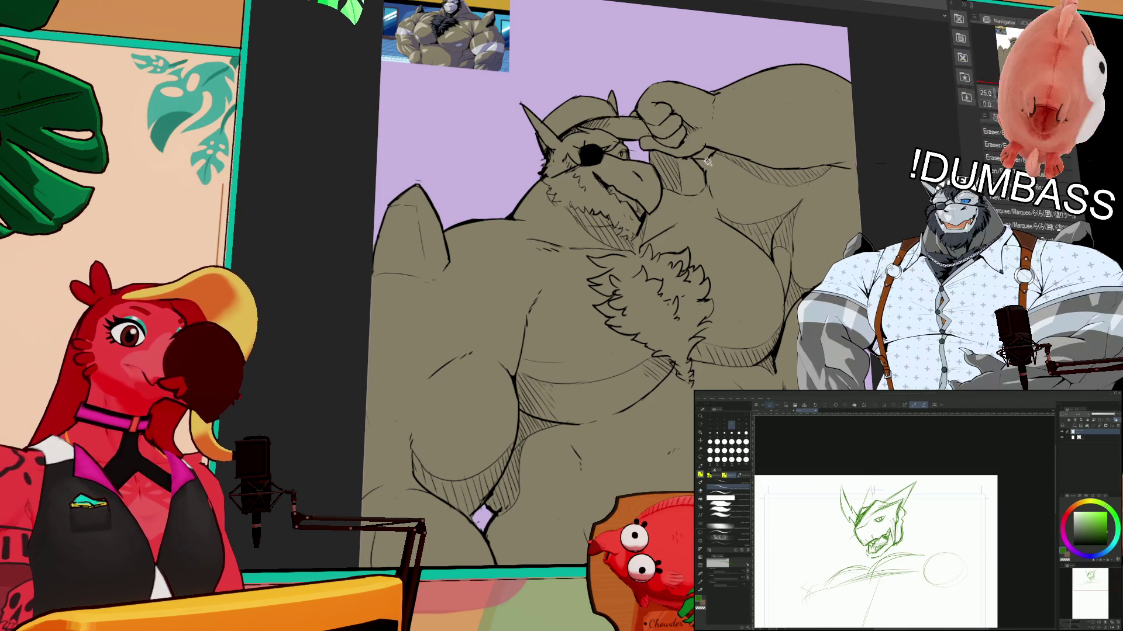
key(ctrl+z)
scroll(696, 153, down, 1)
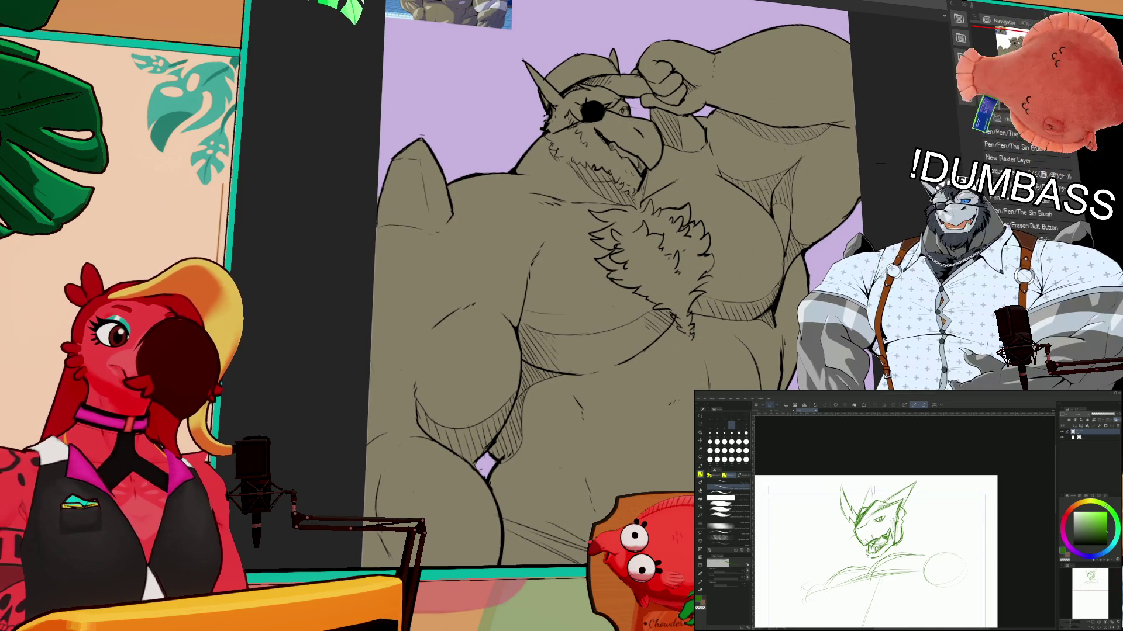
drag(751, 327, 763, 377)
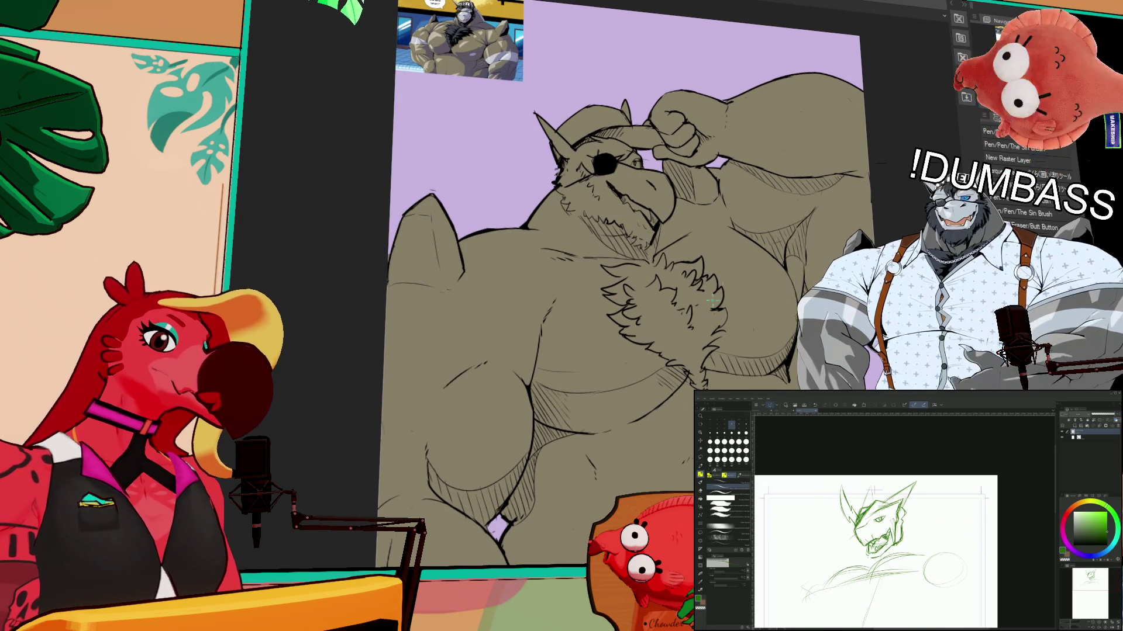
drag(646, 444, 755, 337)
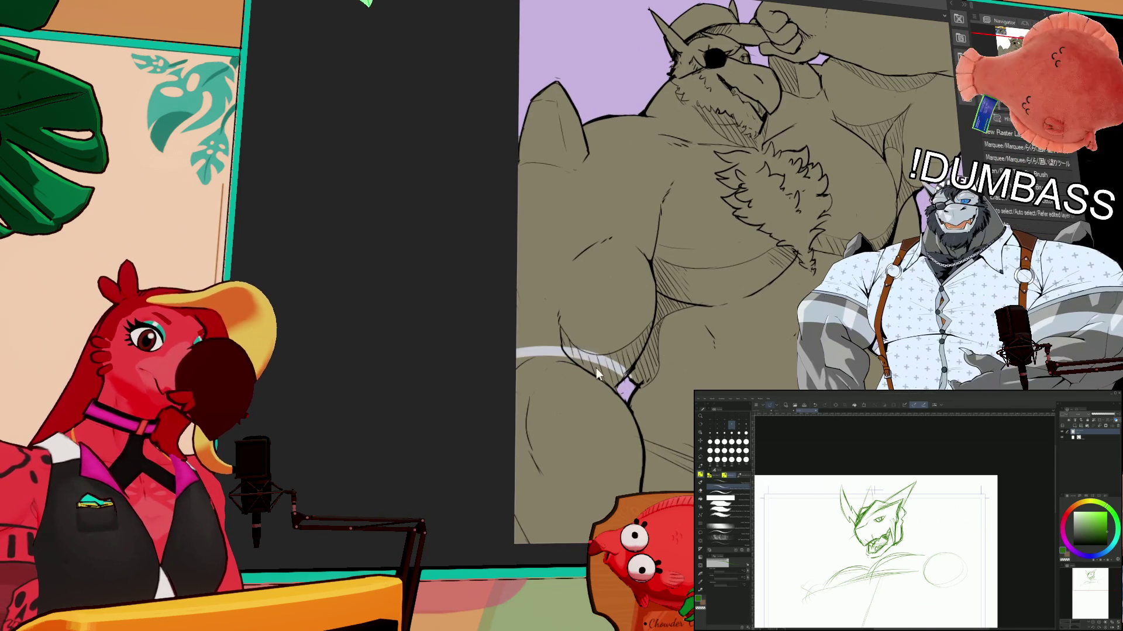
- Paint white strokes across the thighs and waist to form a cloth band
drag(518, 355, 646, 374)
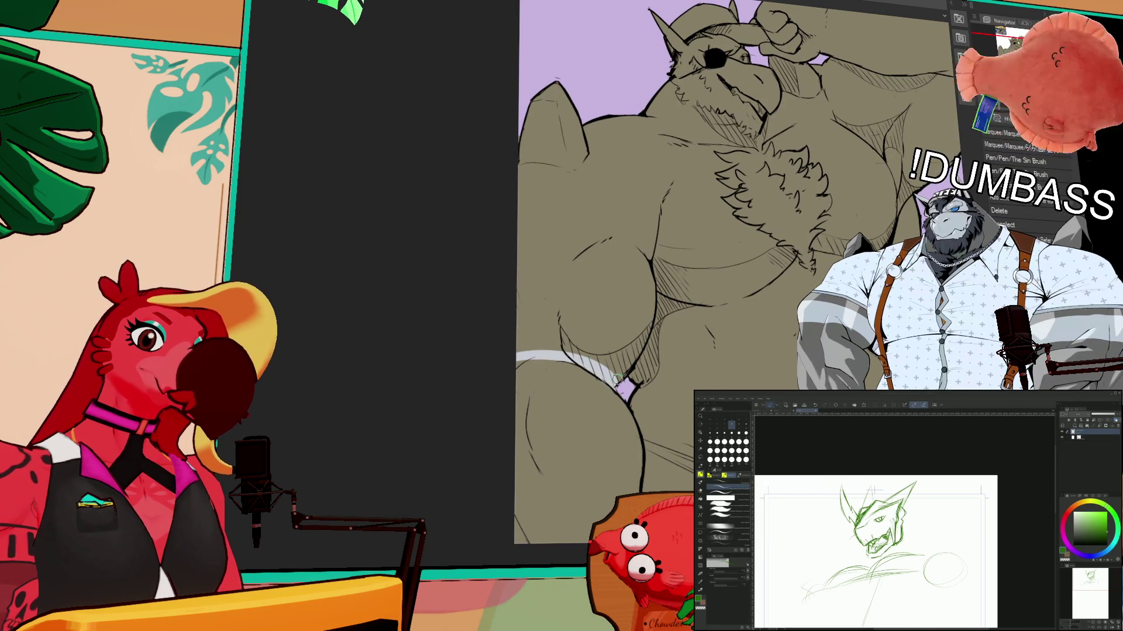
drag(518, 307, 649, 369)
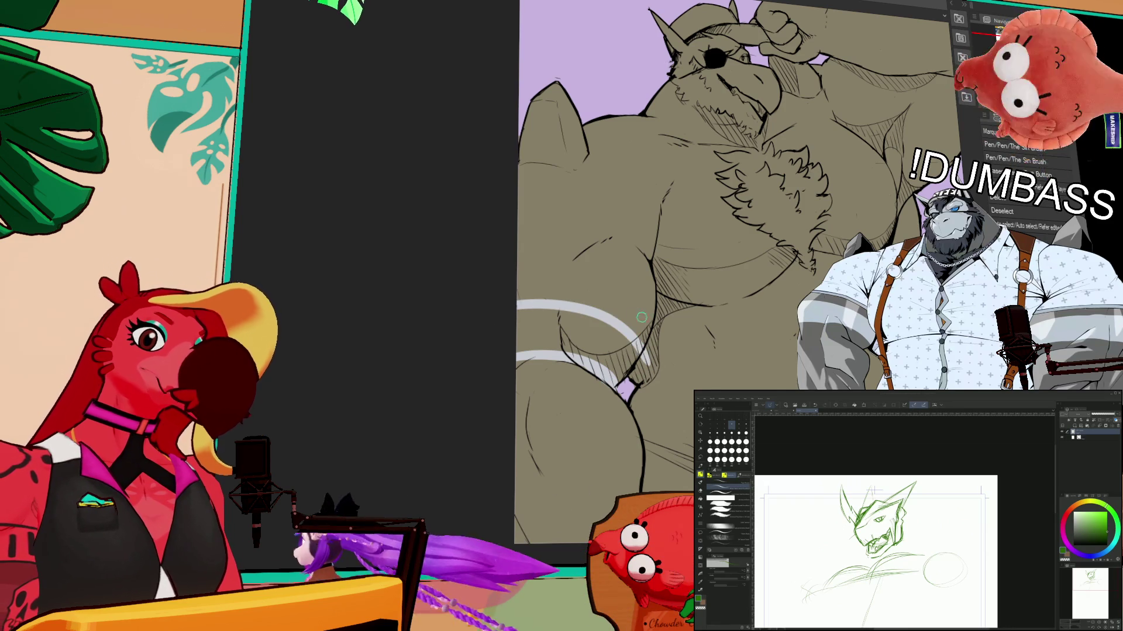
drag(632, 350, 537, 301)
drag(608, 324, 632, 317)
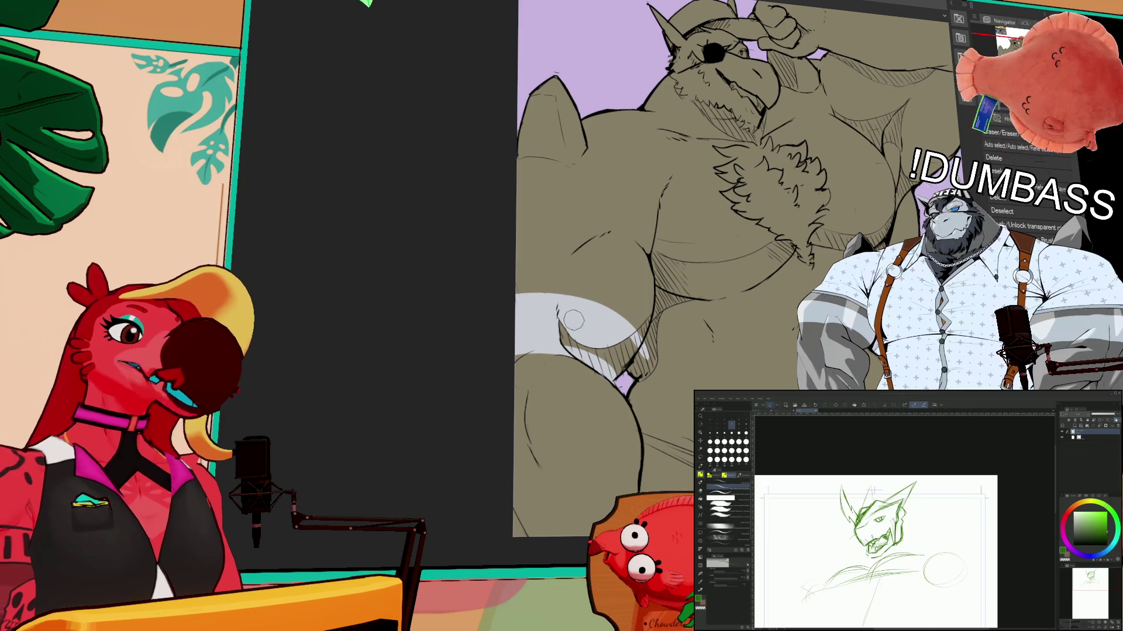
mouse_move(561, 327)
mouse_down()
mouse_move(619, 360)
mouse_move(611, 366)
mouse_up()
- Fill gaps in the white cloth and add hatch shading strokes near the chest
key(g)
key(p)
mouse_move(775, 214)
mouse_down()
mouse_move(786, 246)
mouse_move(794, 240)
mouse_move(796, 273)
mouse_up()
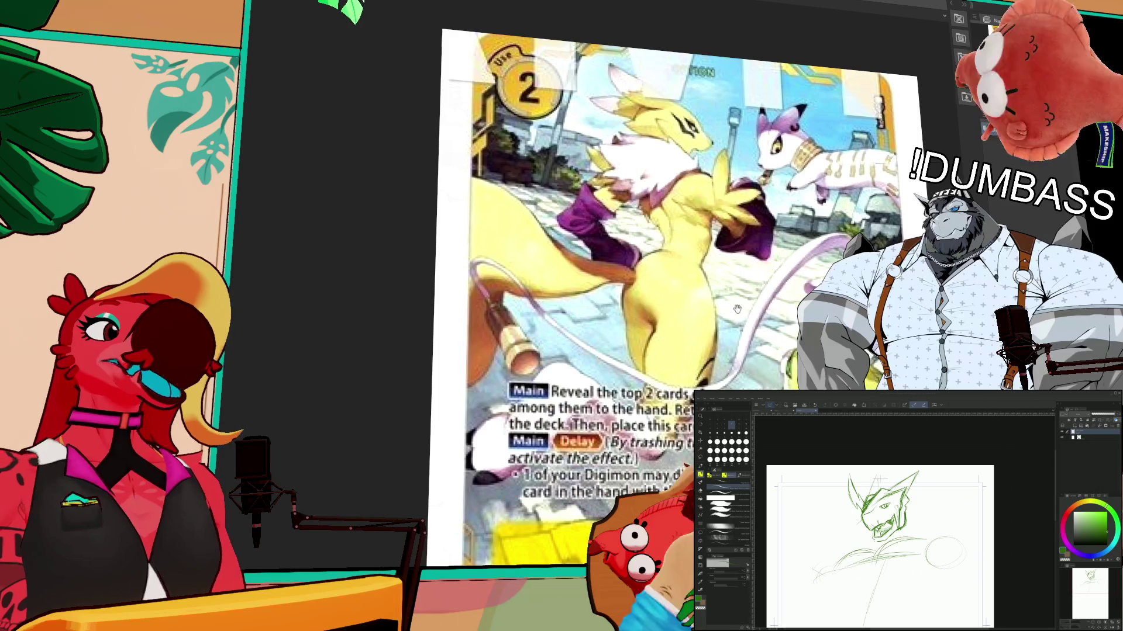
- Pan and zoom out the card reference, then cycle the main window via the kangaroo back to the saluting figure
mouse_move(791, 332)
mouse_down()
mouse_move(800, 292)
mouse_move(791, 283)
mouse_move(789, 312)
mouse_up()
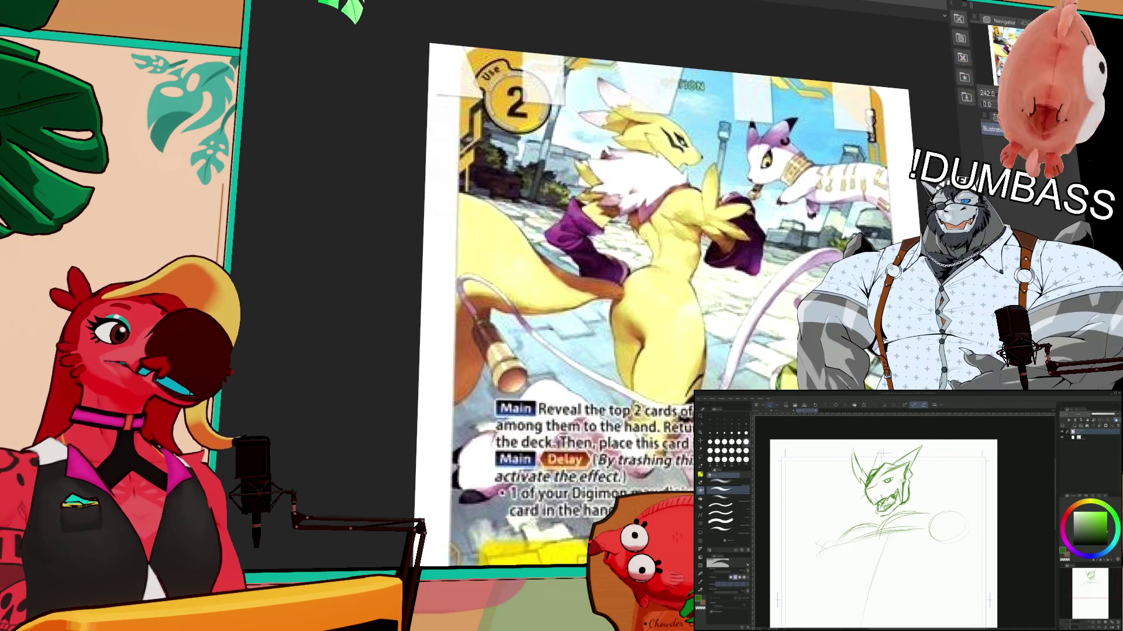
scroll(807, 331, down, 2)
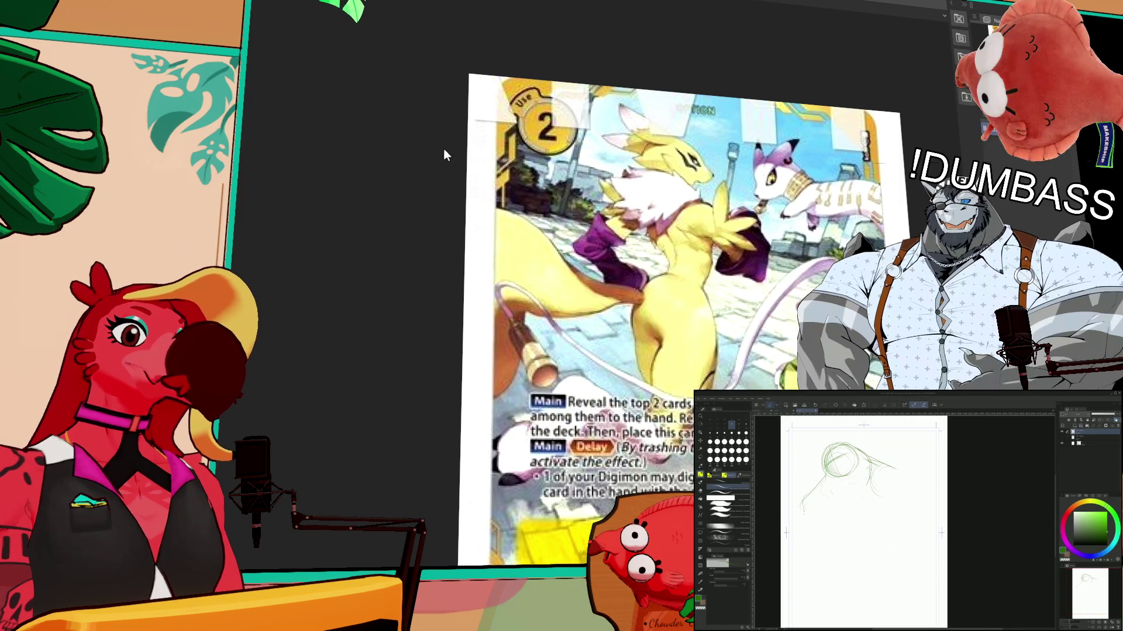
key(ctrl+Tab)
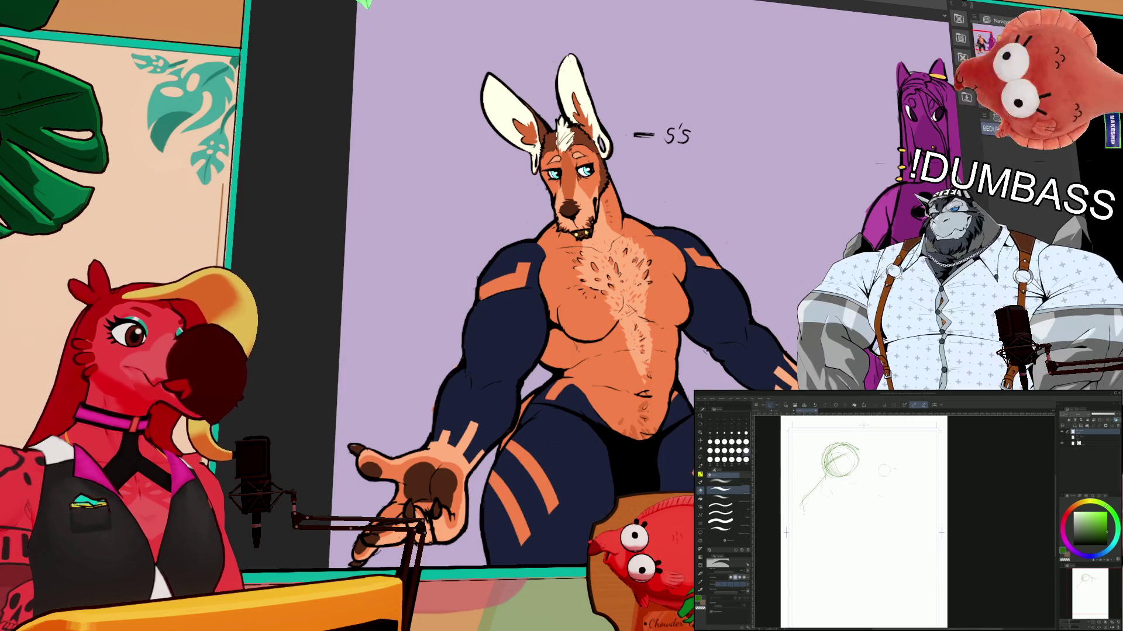
key(ctrl+Tab)
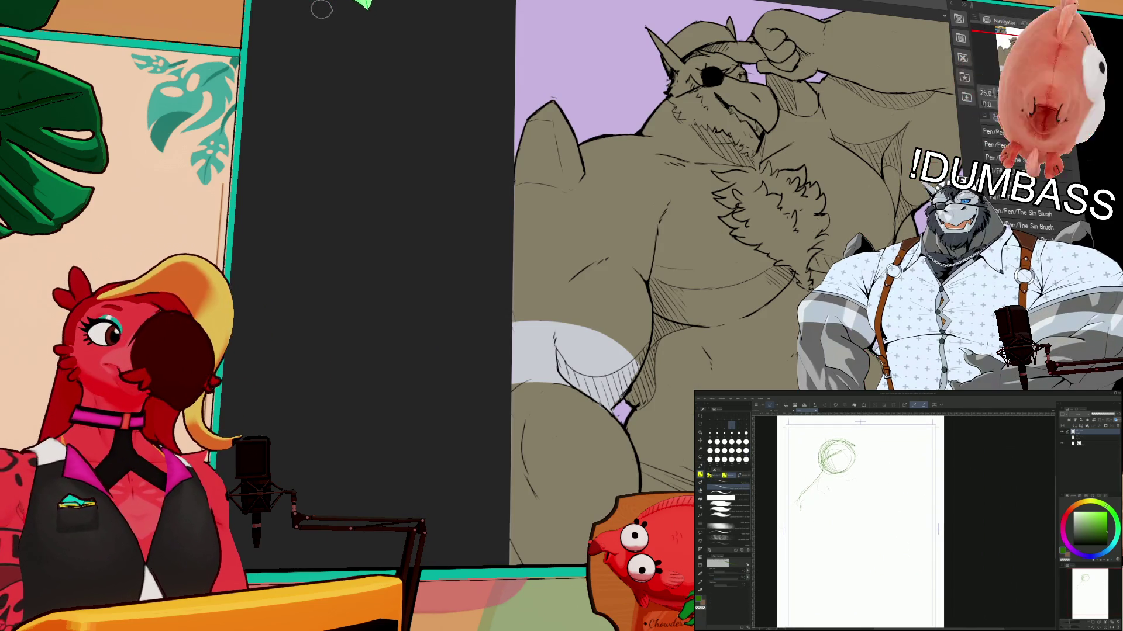
- Zoom out, auto-select the saluting figure's filled area, then deselect it
scroll(803, 256, down, 3)
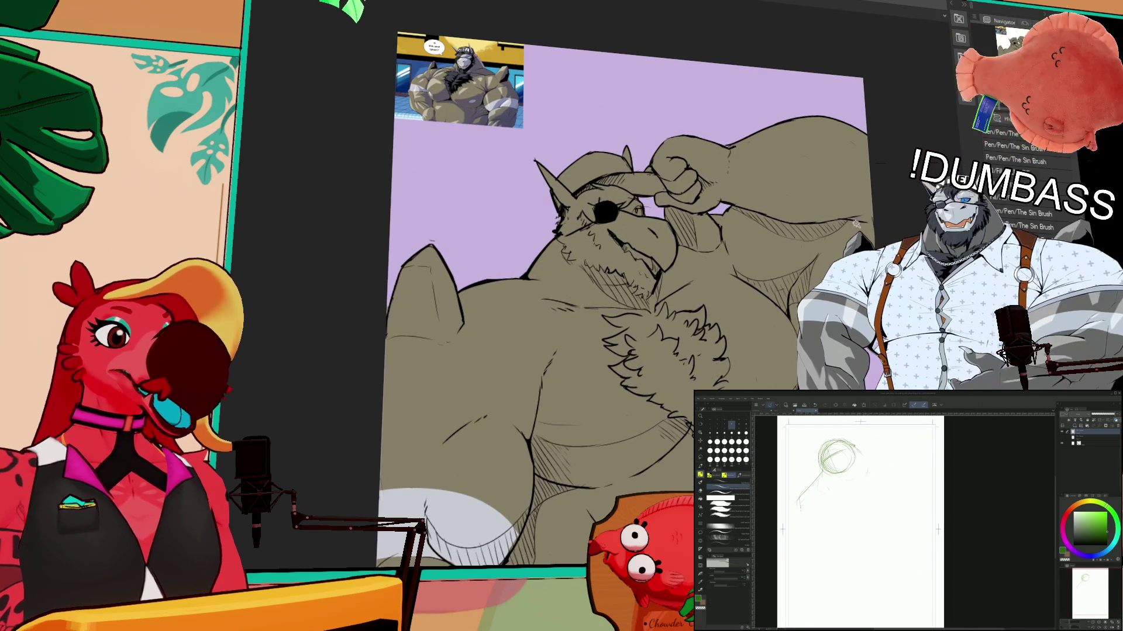
click(840, 246)
key(ctrl+d)
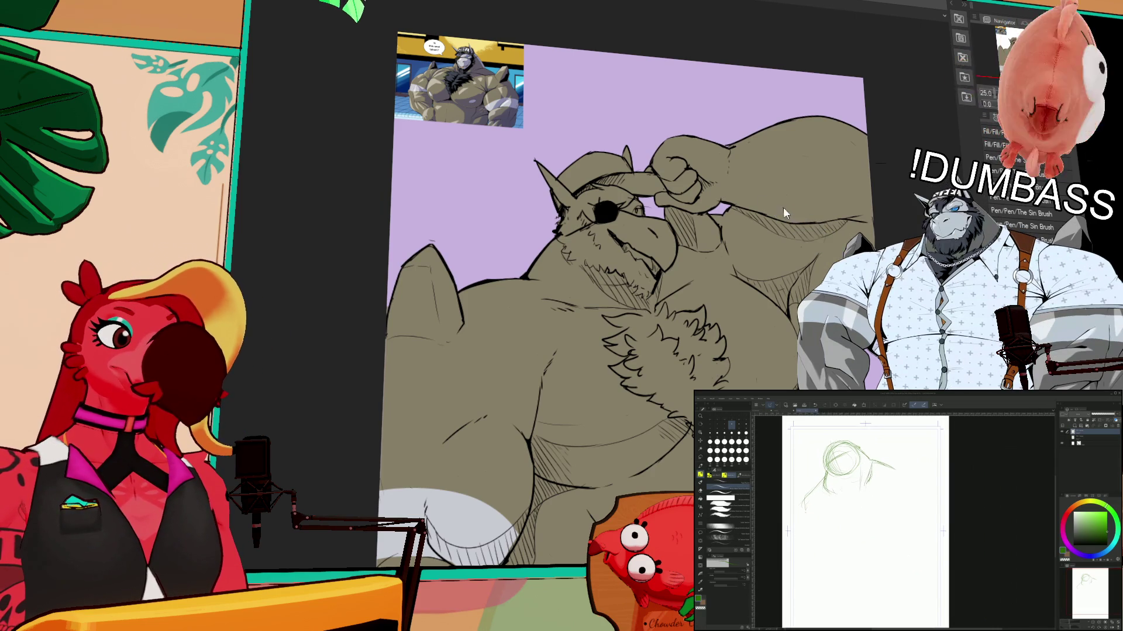
- Extend the green rough sketch past the head circle
drag(874, 465, 908, 472)
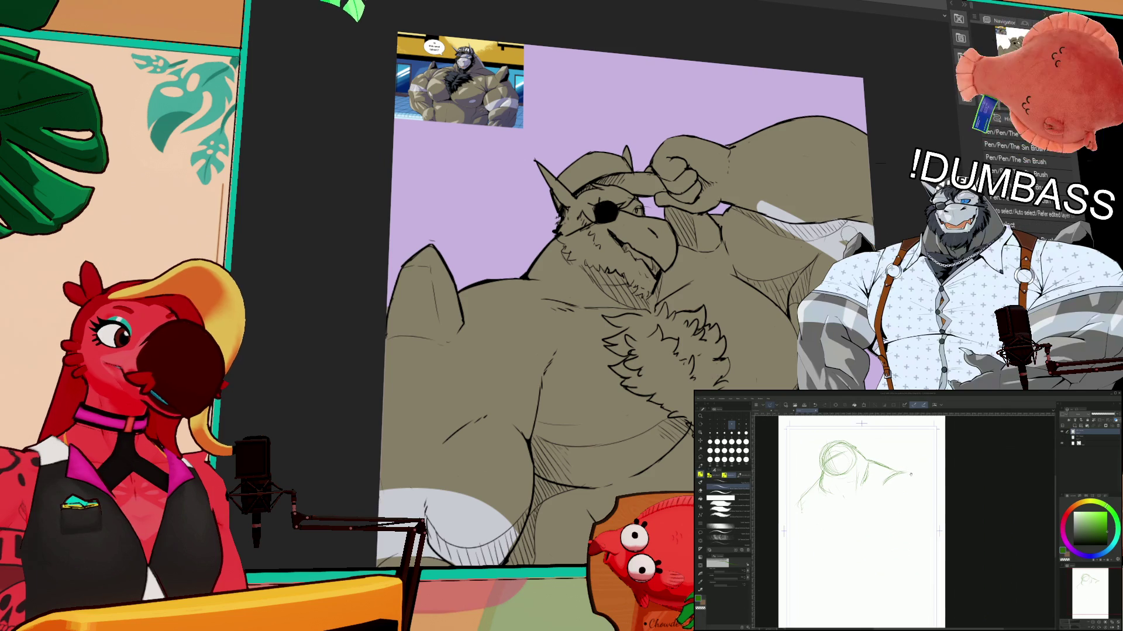
scroll(854, 181, down, 3)
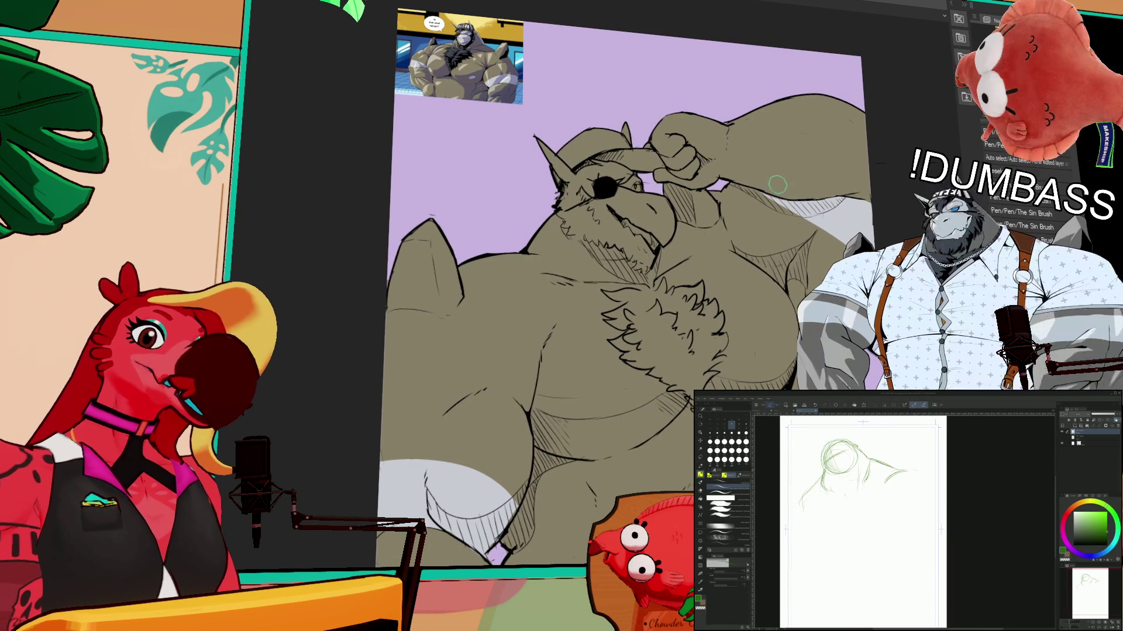
scroll(818, 222, down, 1)
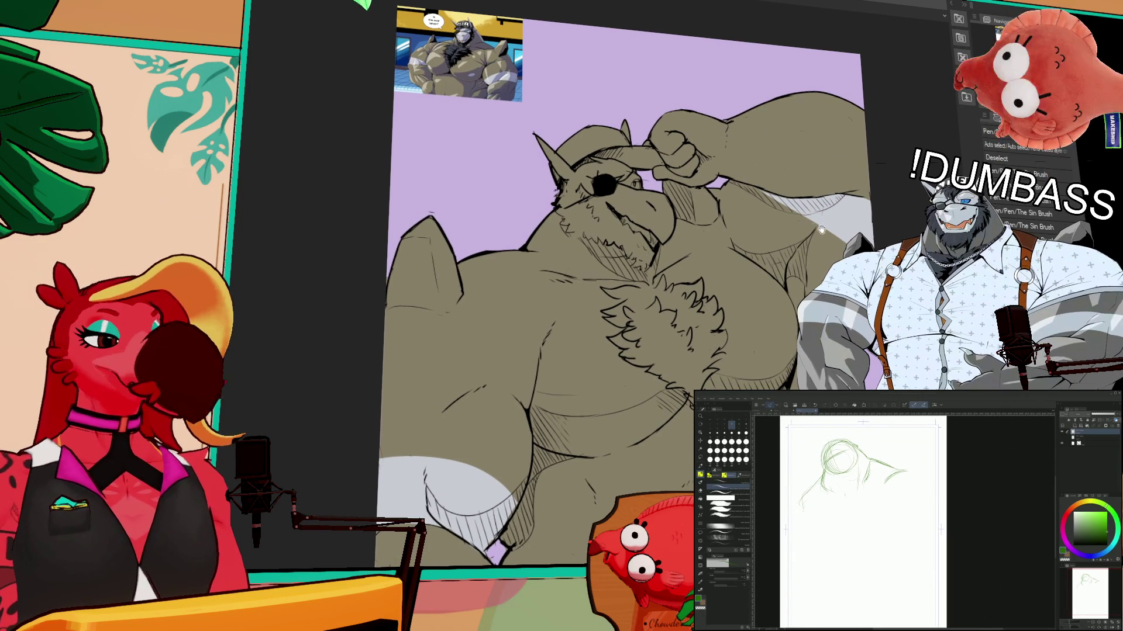
scroll(823, 235, up, 2)
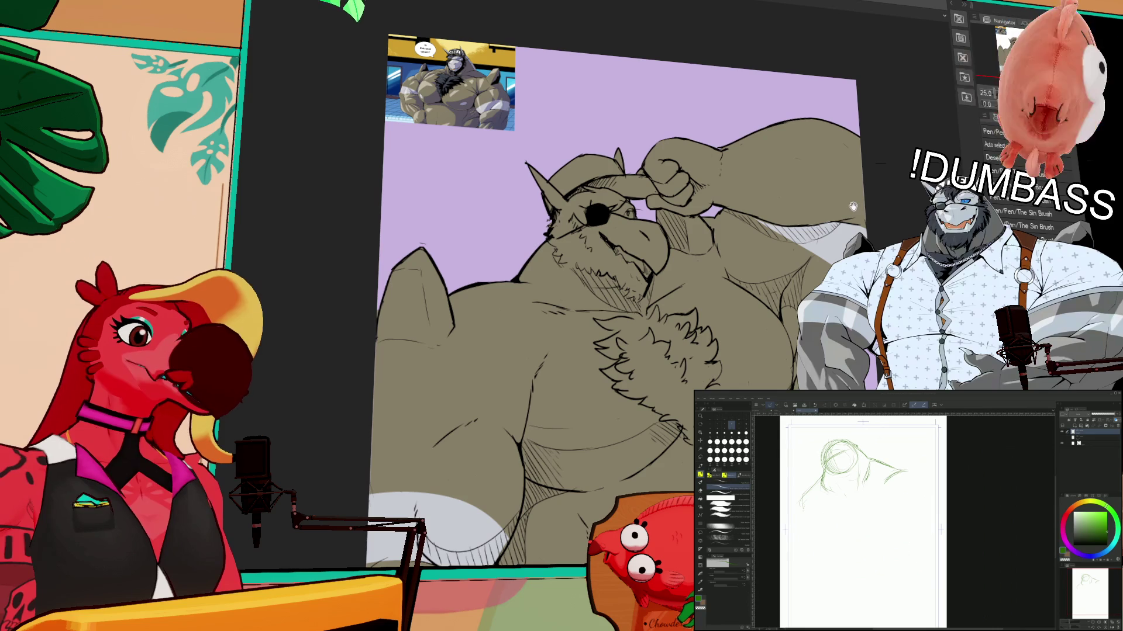
- Toggle the figure's colour fill off and back on, then paint the mouth and teeth white
key(ctrl+z)
key(ctrl+y)
drag(586, 241, 640, 278)
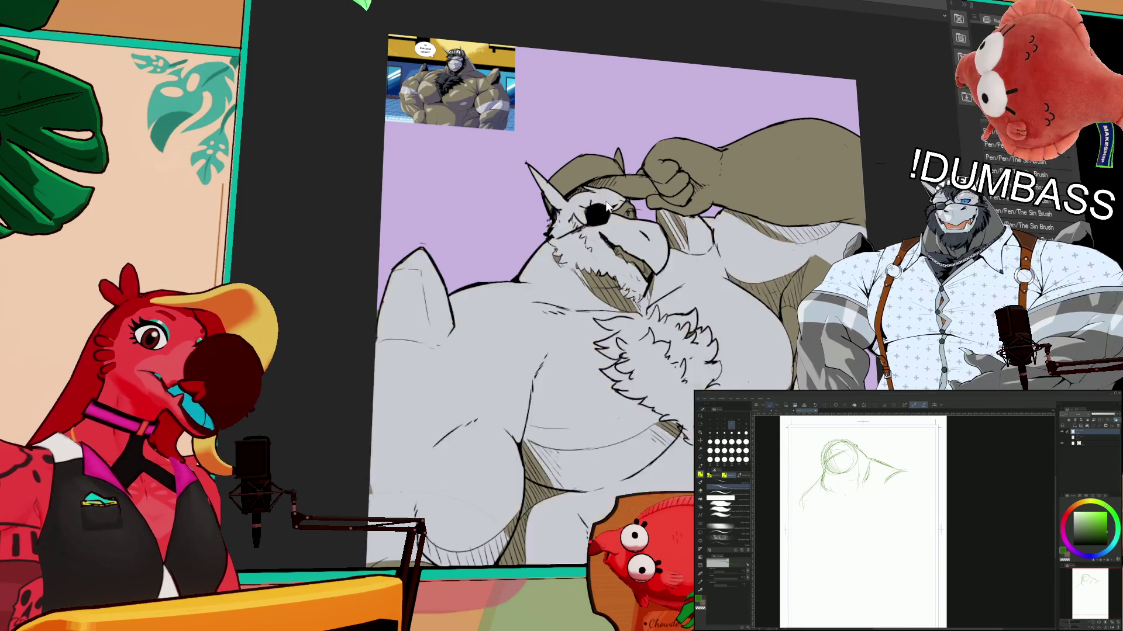
- Paint white fur beside the eyepatch and pan the view across the face
mouse_move(587, 232)
mouse_down()
mouse_move(558, 201)
mouse_move(573, 205)
mouse_up()
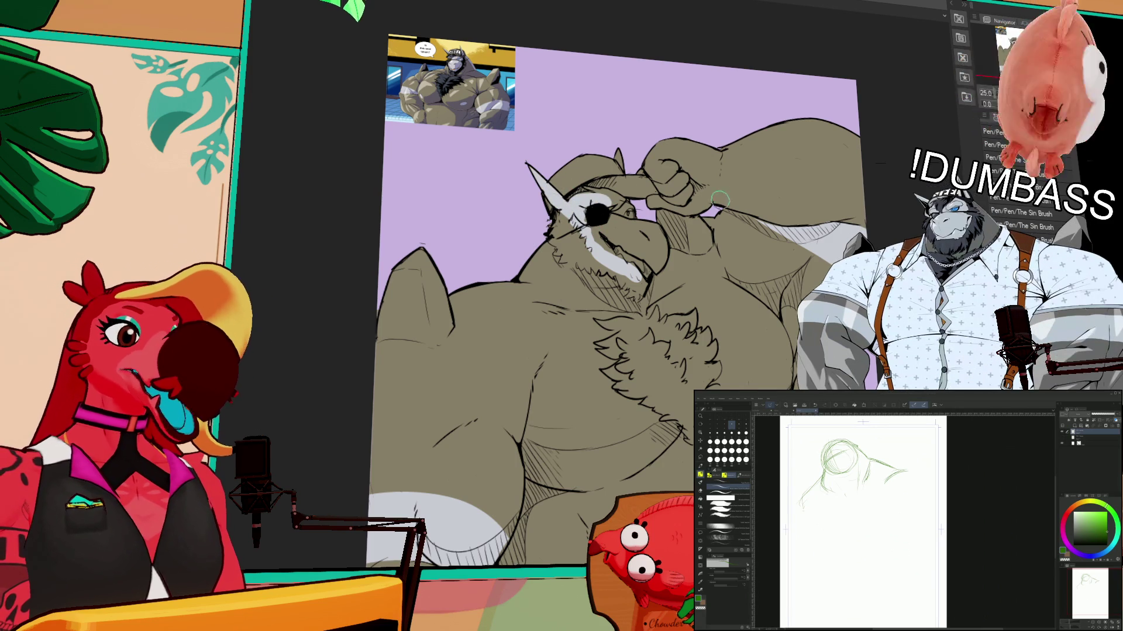
mouse_move(665, 246)
mouse_down()
mouse_move(716, 236)
mouse_move(654, 234)
mouse_move(672, 251)
mouse_move(649, 219)
mouse_move(702, 245)
mouse_move(680, 224)
mouse_move(686, 263)
mouse_move(637, 252)
mouse_up()
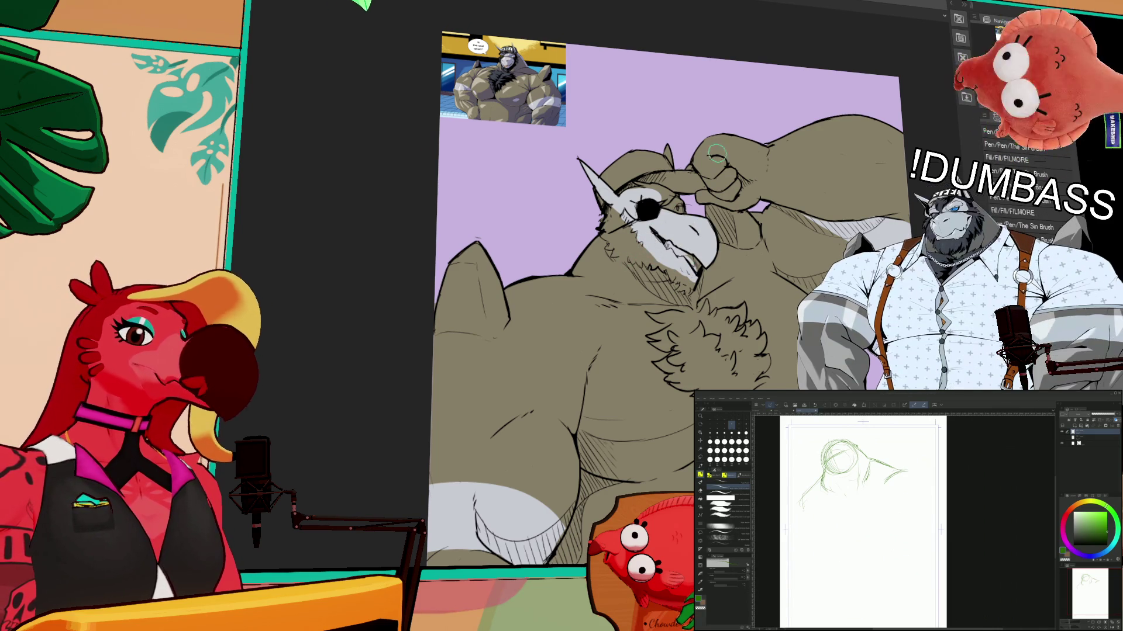
scroll(838, 195, up, 2)
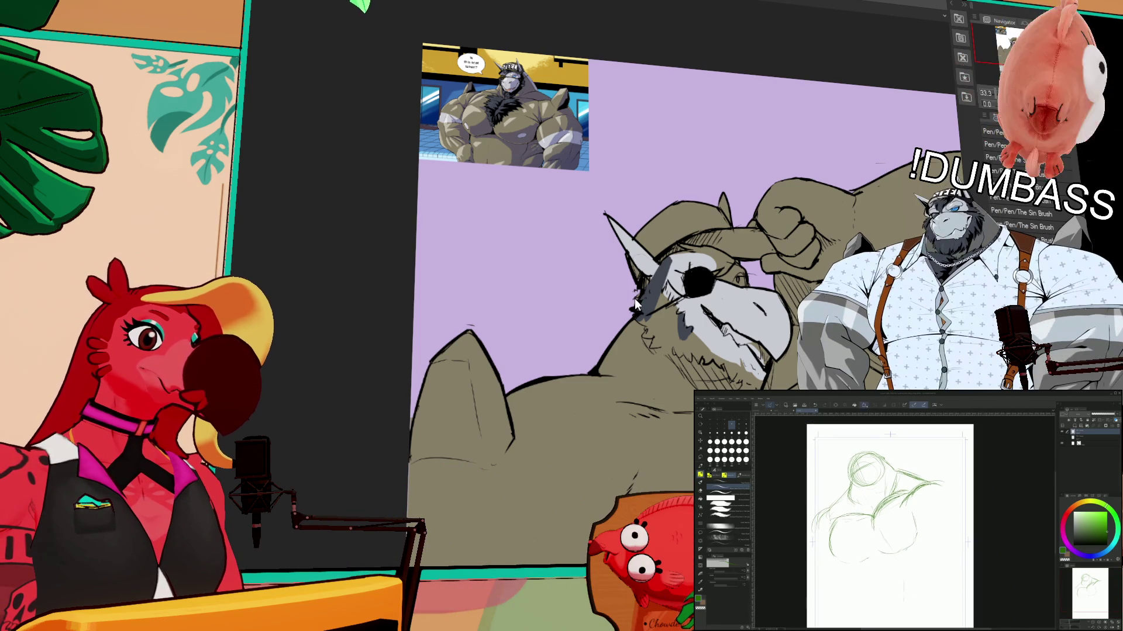
- Shrink and reposition the whole green rough sketch with a Ctrl+T transform
key(ctrl+t)
drag(877, 526, 886, 517)
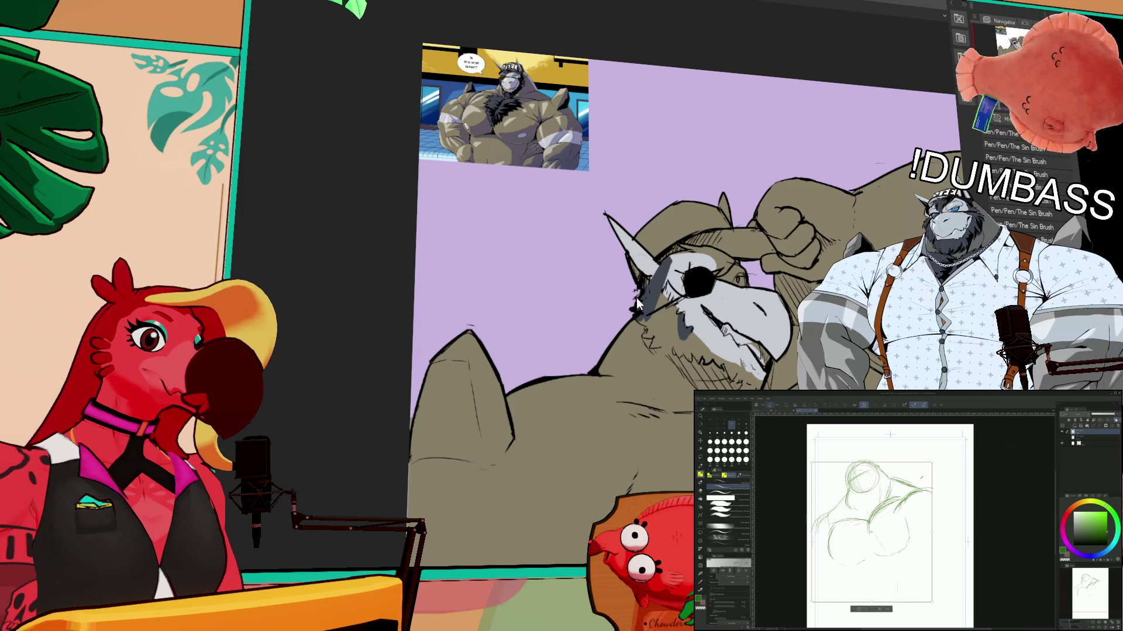
key(Return)
scroll(889, 521, down, 2)
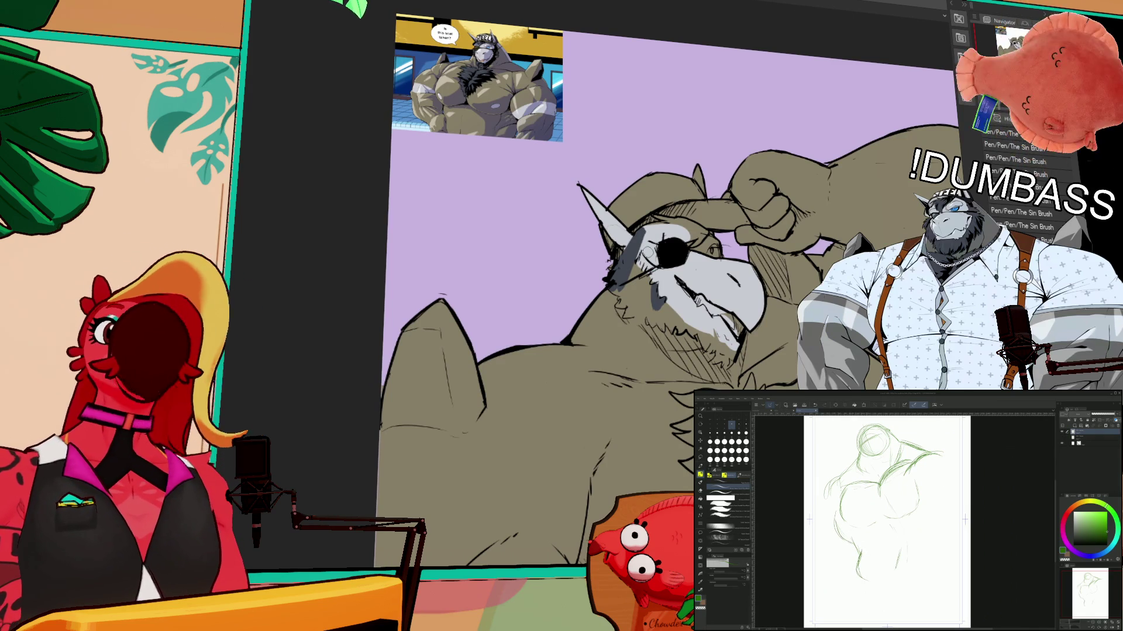
drag(931, 468, 919, 479)
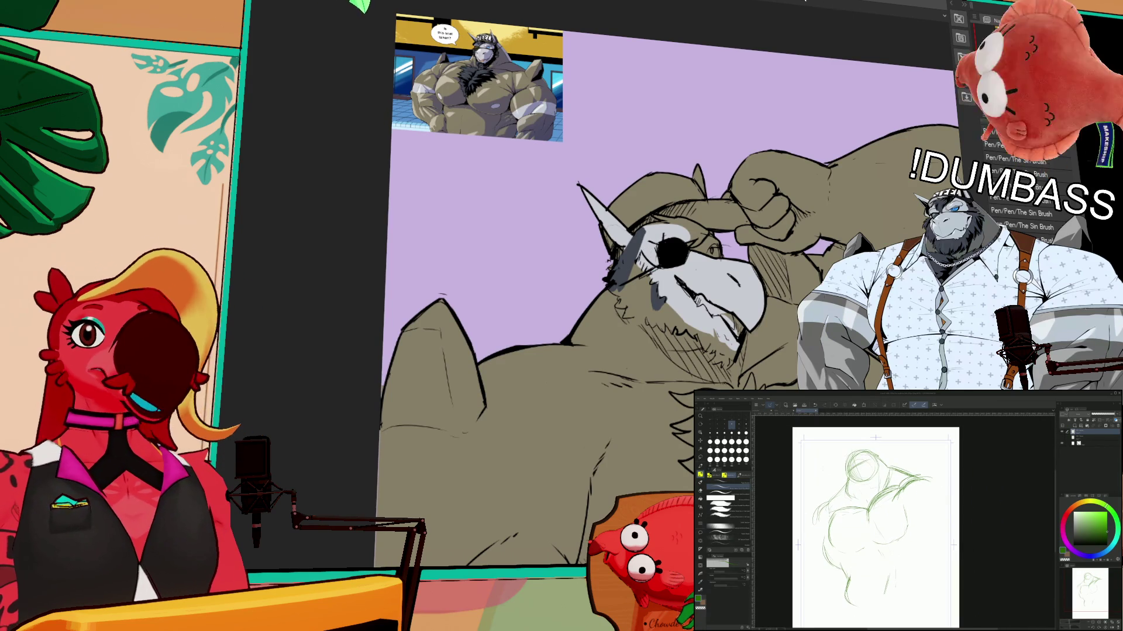
- Redraw the strokes right of the head as a raised arm with a rounded forearm and fist
key(p)
key(ctrl+z)
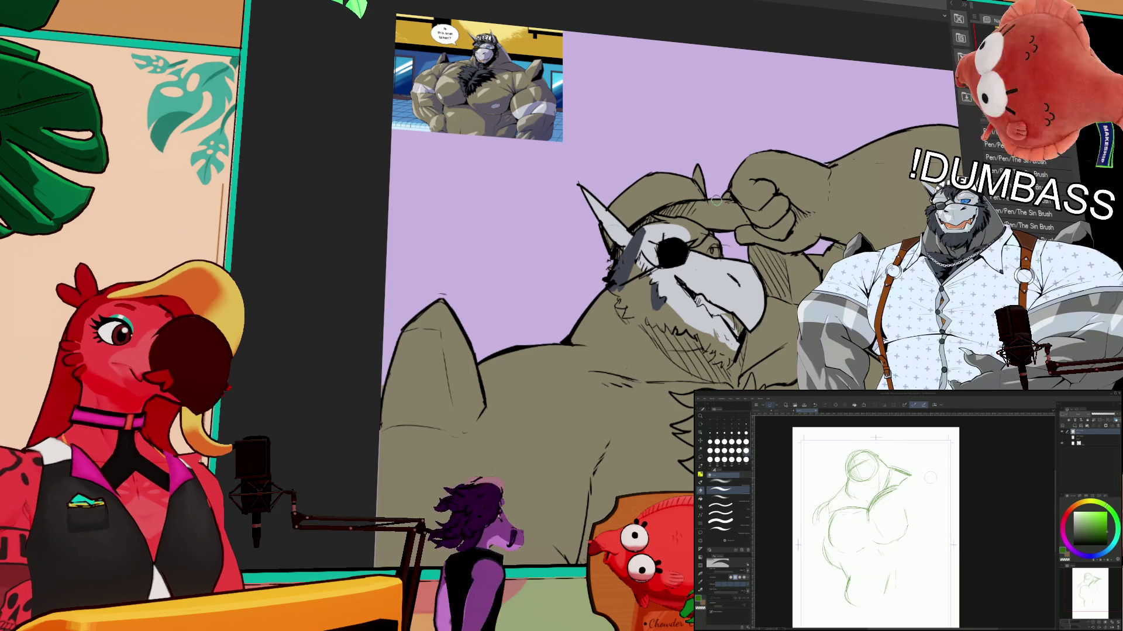
key(e)
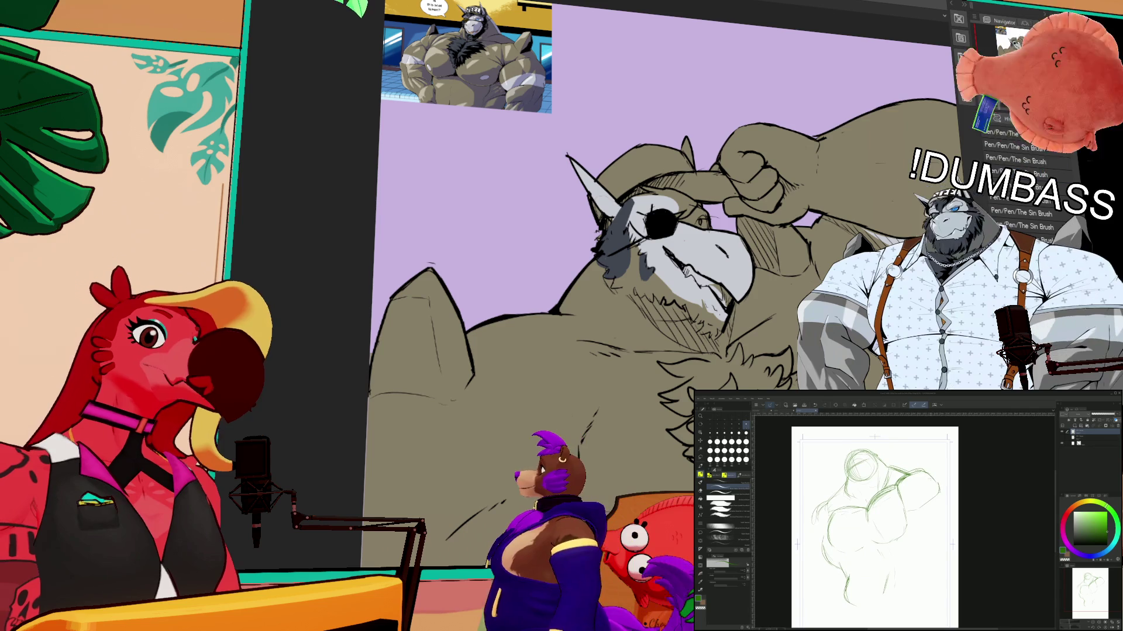
drag(906, 485, 935, 529)
scroll(875, 520, up, 1)
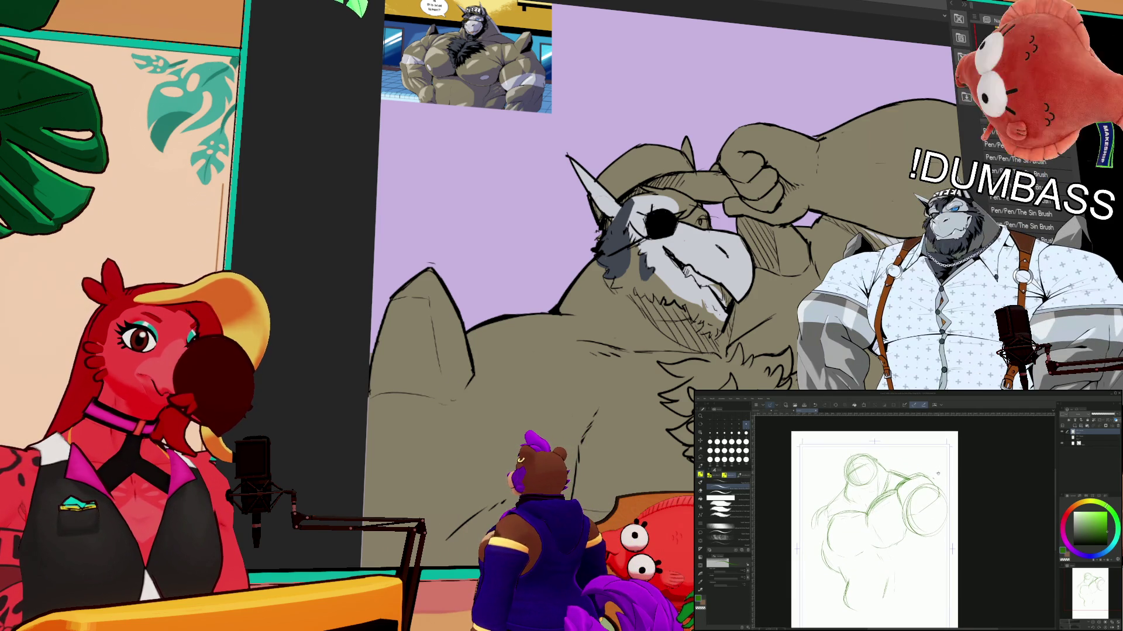
mouse_move(919, 462)
mouse_down()
mouse_move(934, 449)
mouse_move(940, 461)
mouse_move(919, 515)
mouse_up()
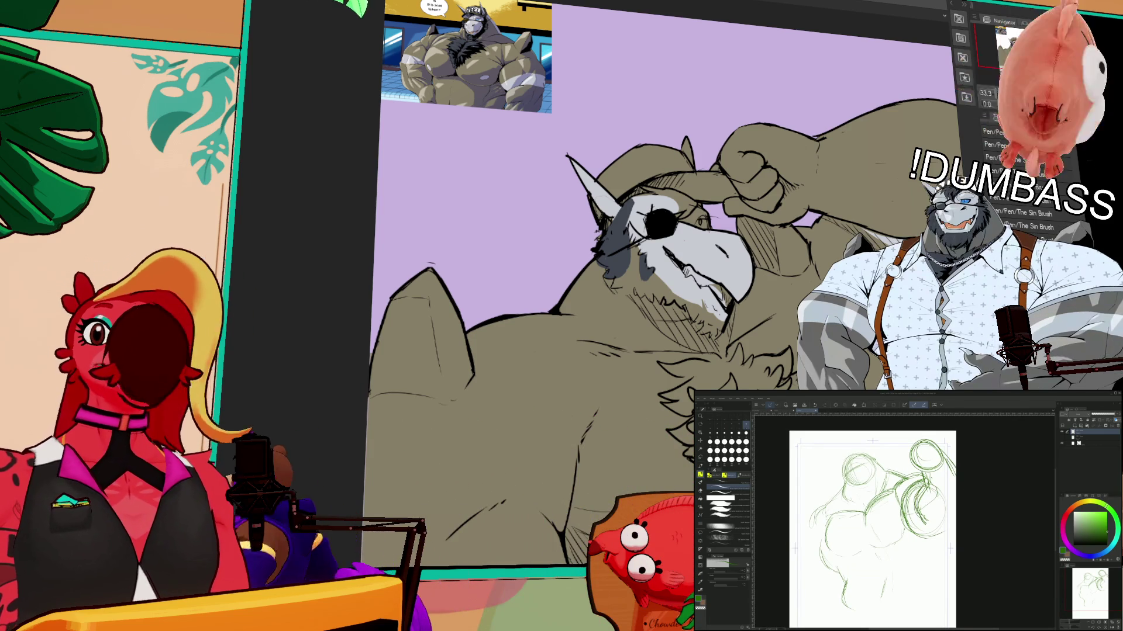
key(b)
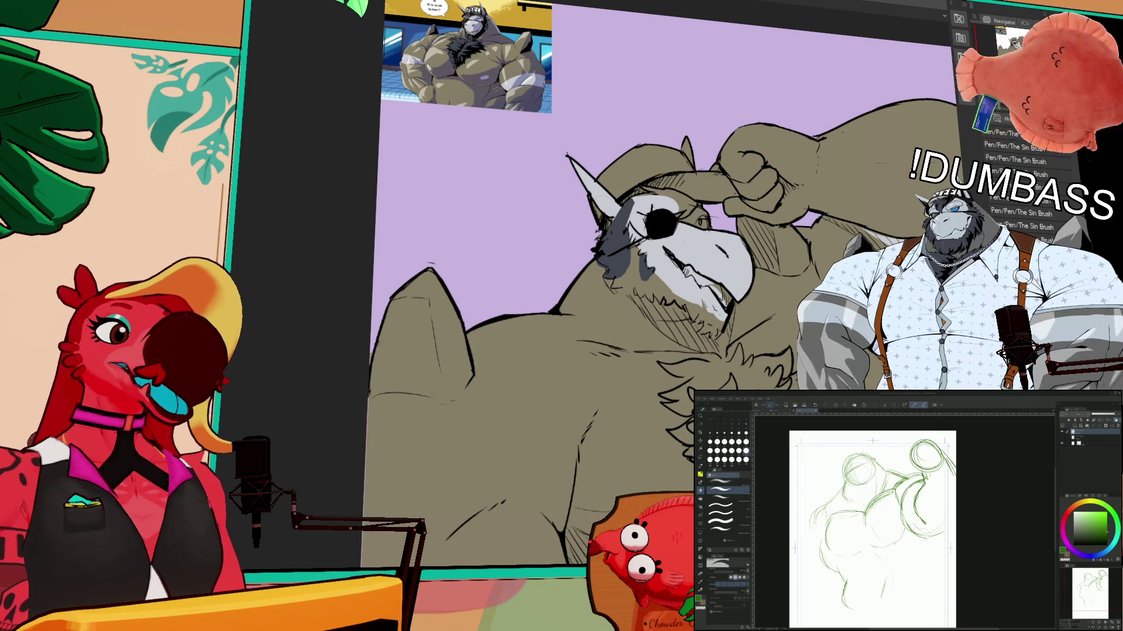
key(p)
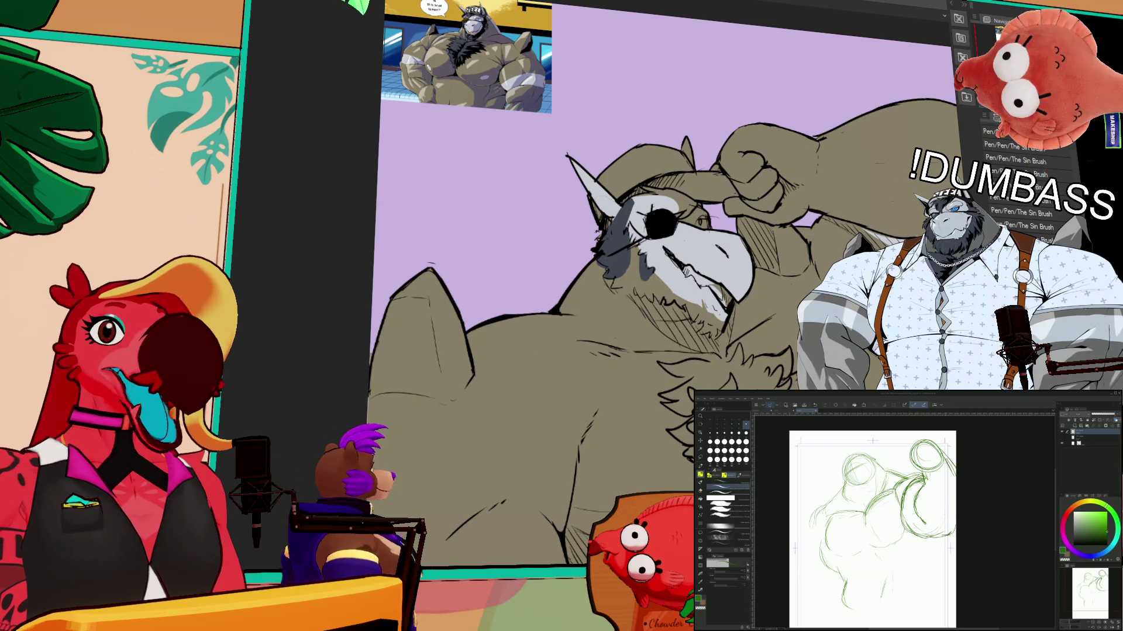
drag(871, 526, 883, 543)
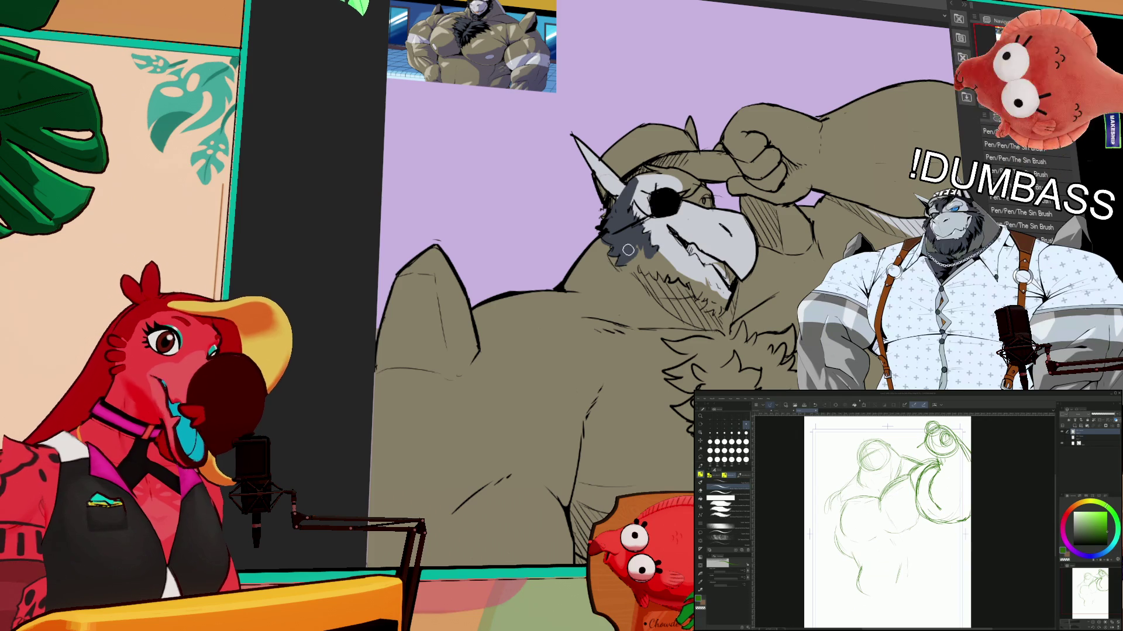
- Squeeze the green sketch narrower horizontally with a Ctrl+T transform
key(ctrl+t)
drag(637, 243, 604, 241)
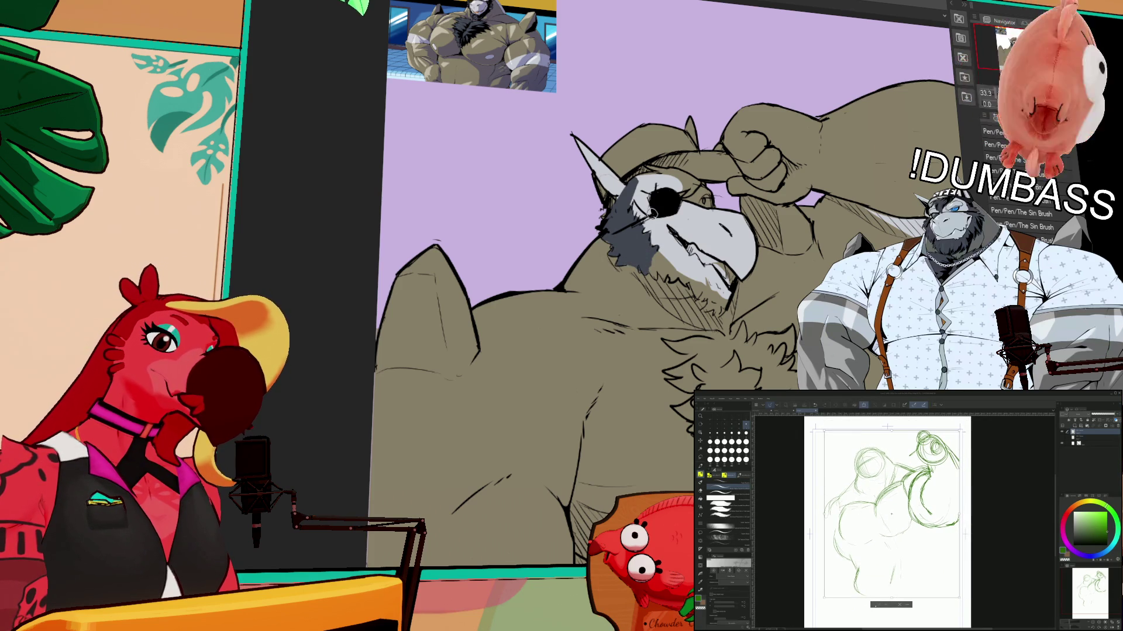
key(Return)
scroll(662, 246, up, 2)
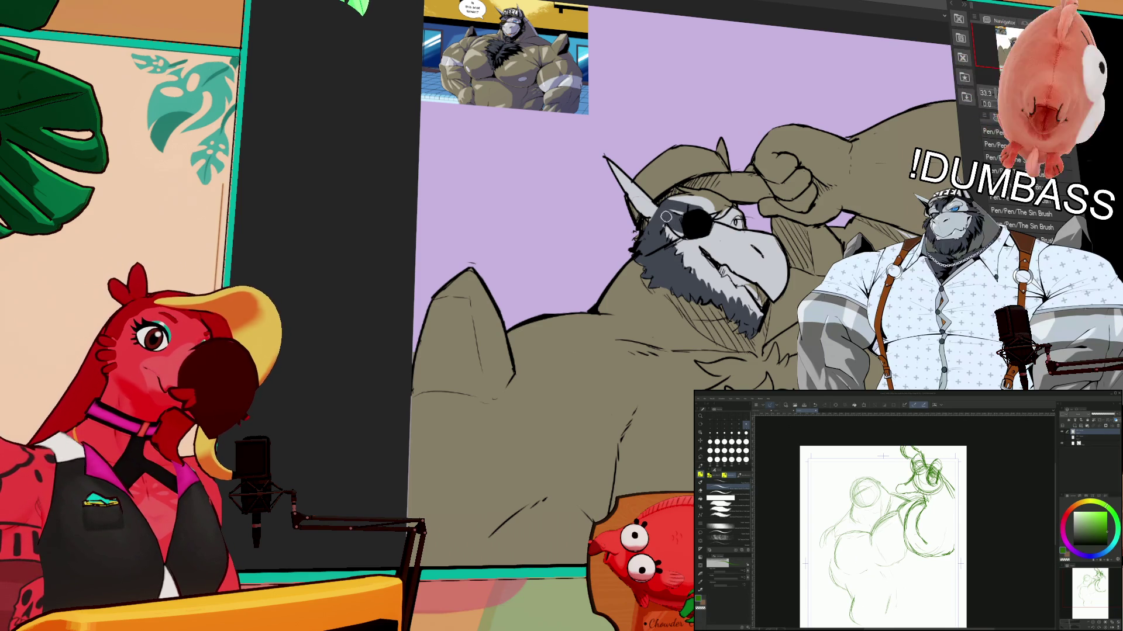
- Erase part of the green sketch's head lines
key(b)
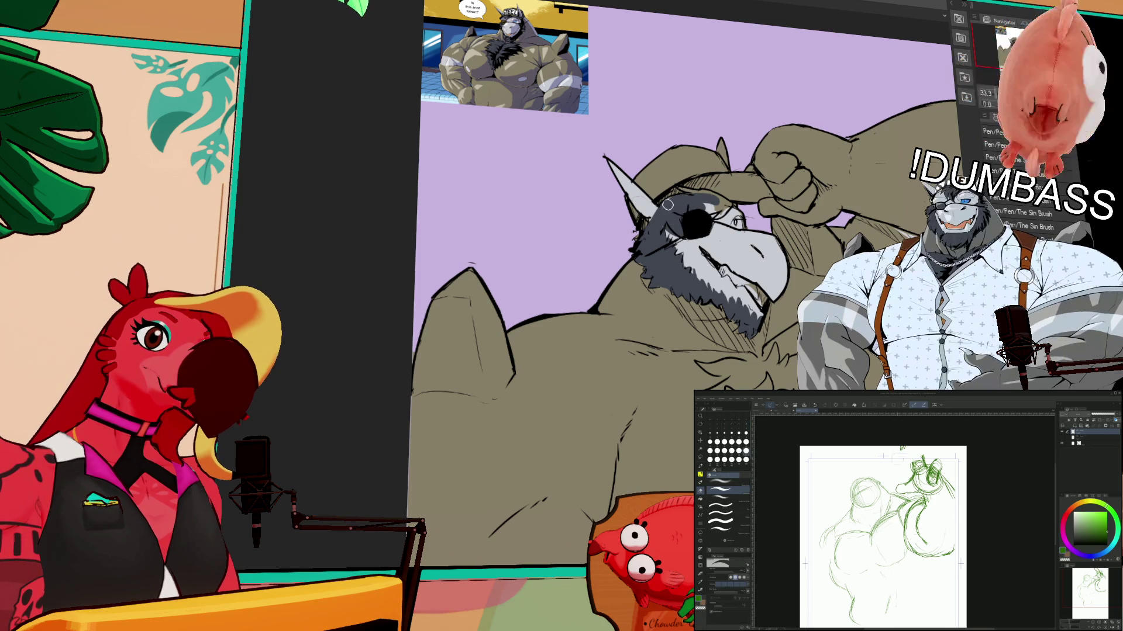
drag(925, 473, 942, 463)
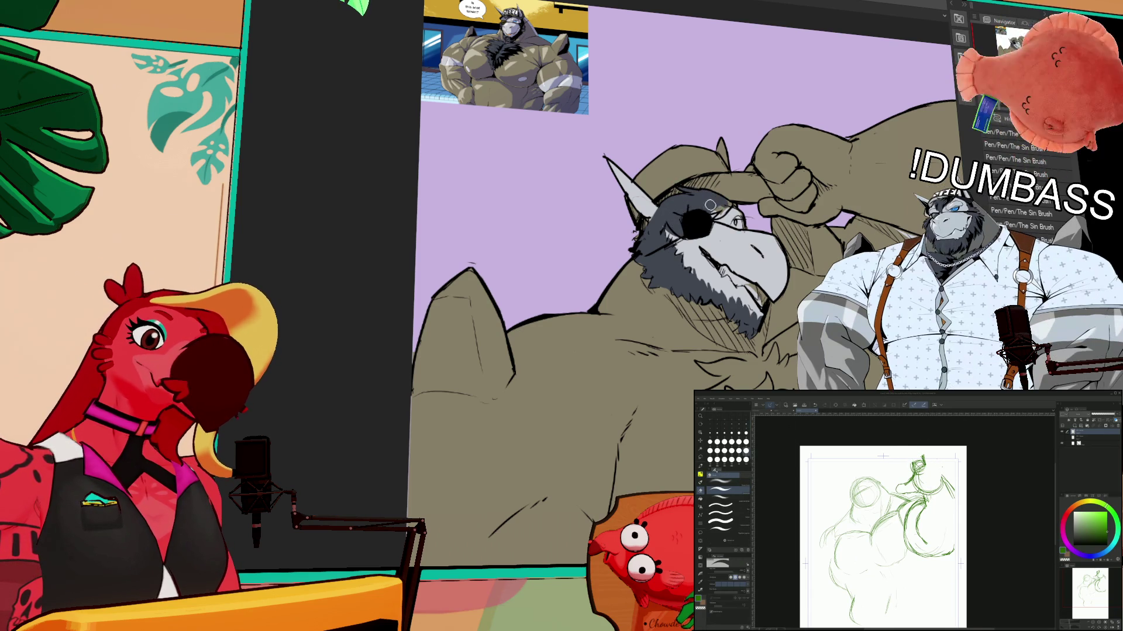
key(p)
key(p)
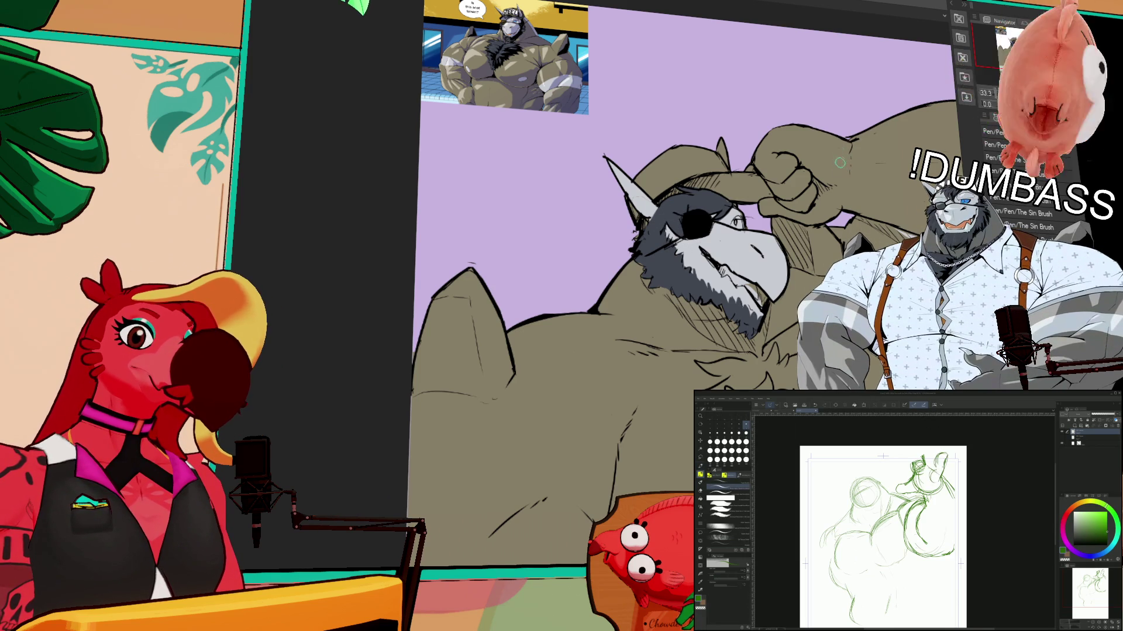
- Auto-select the character's dark head and beard fur, deselecting each time, then select the body area
drag(827, 186, 822, 222)
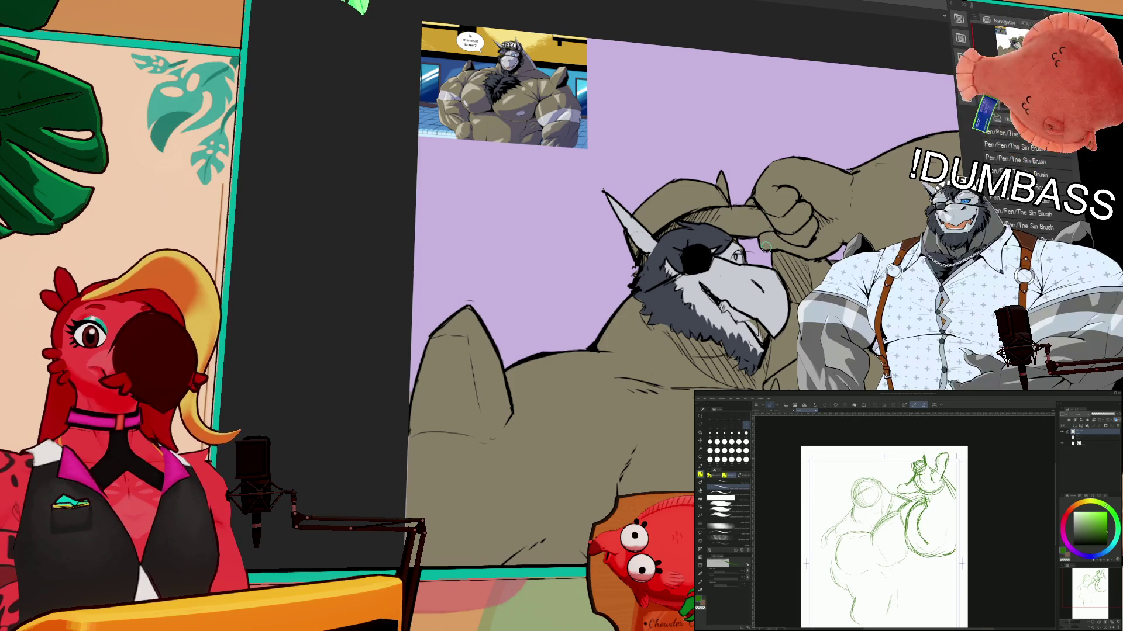
drag(767, 253, 768, 265)
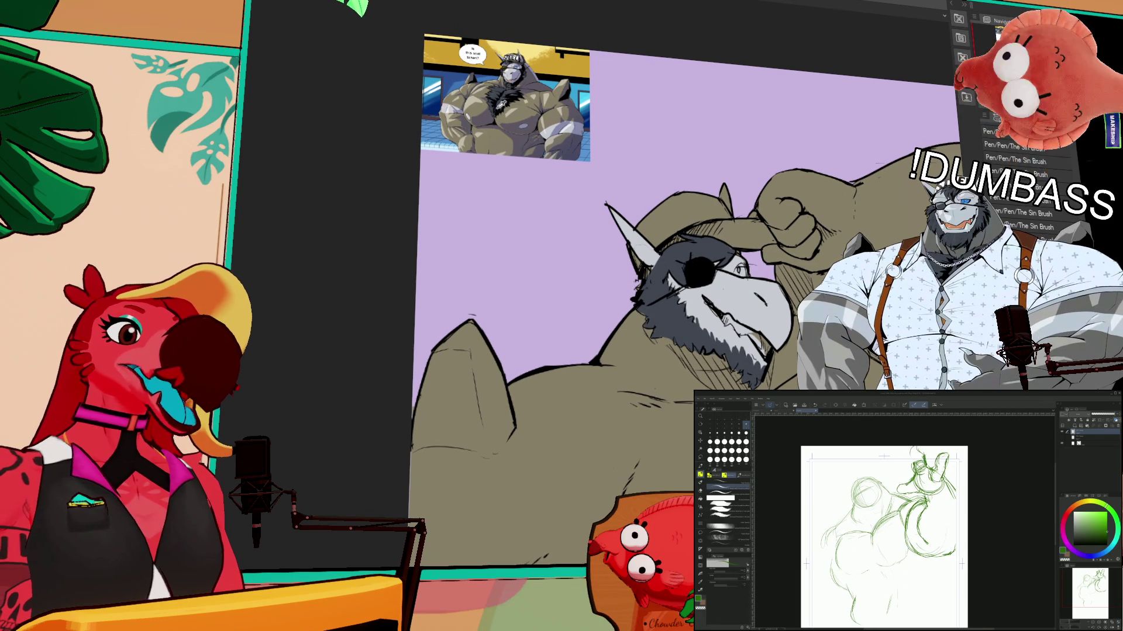
drag(690, 313, 688, 306)
click(676, 319)
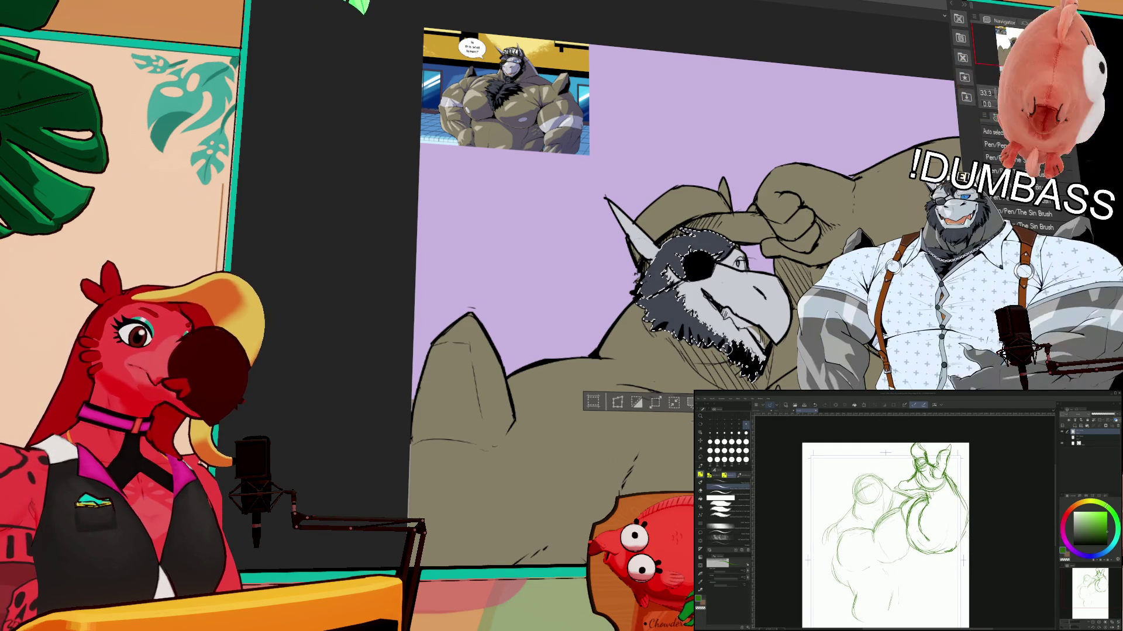
key(ctrl+d)
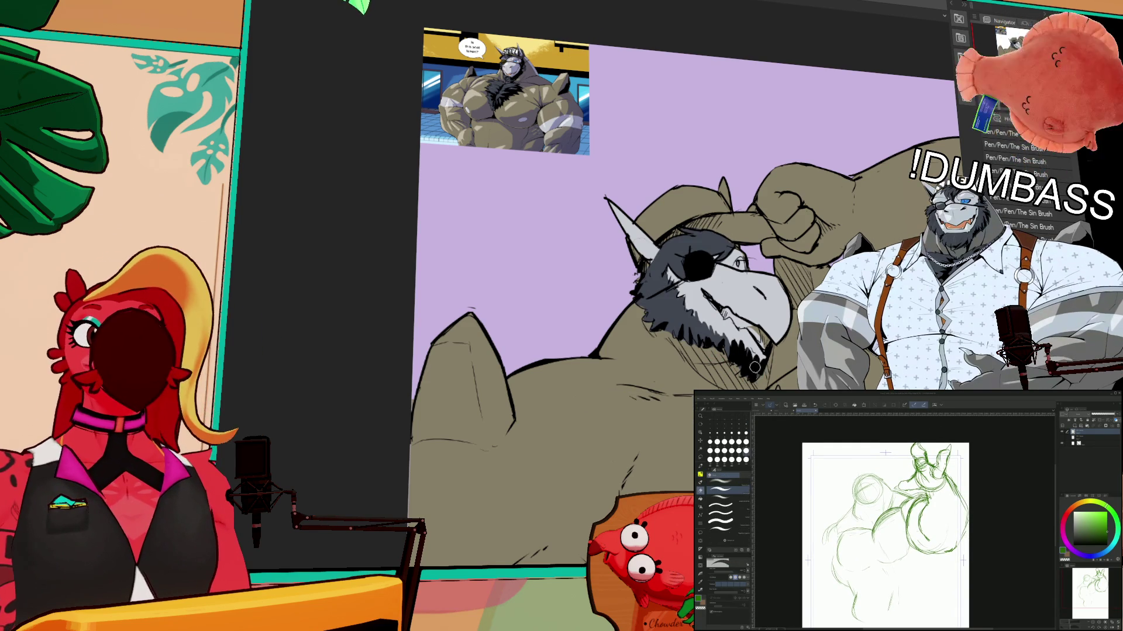
drag(756, 363, 705, 325)
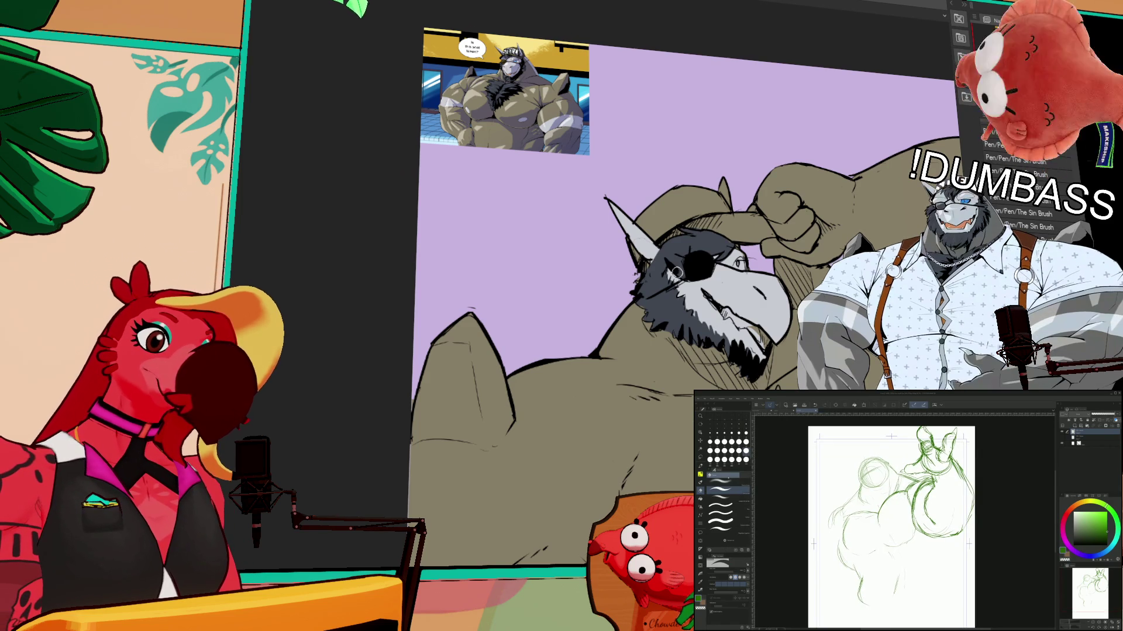
key(b)
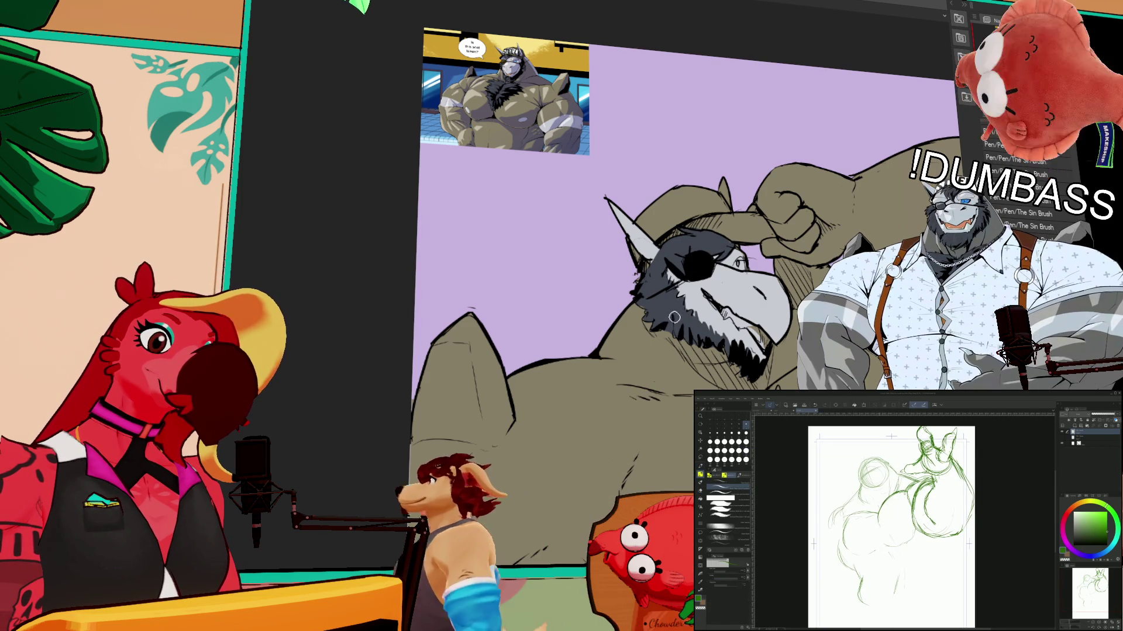
click(713, 248)
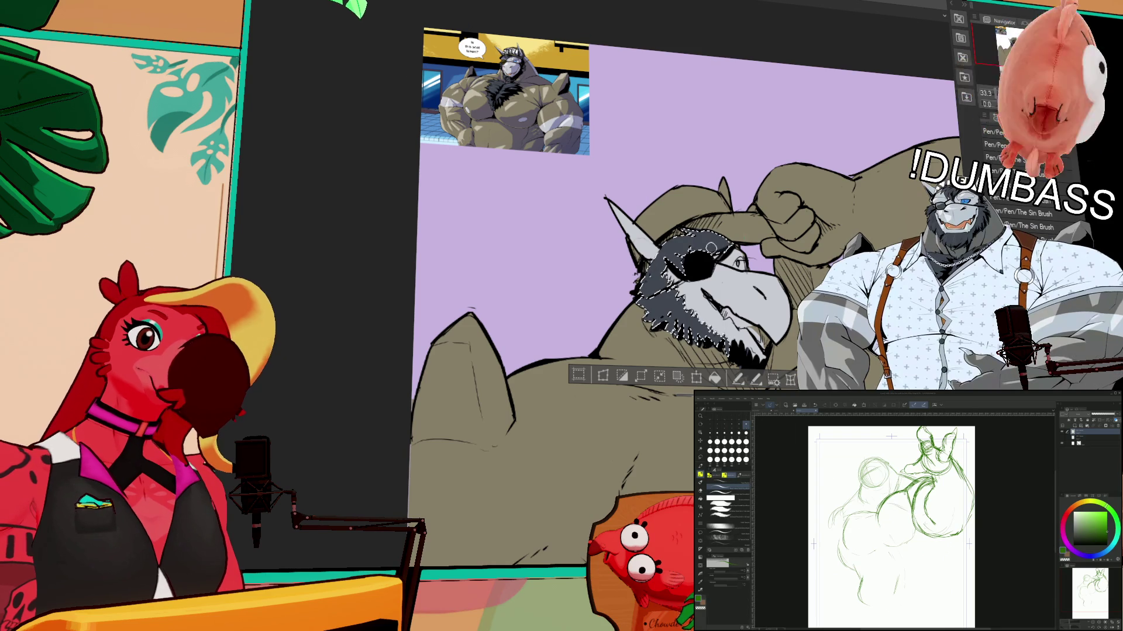
key(ctrl+d)
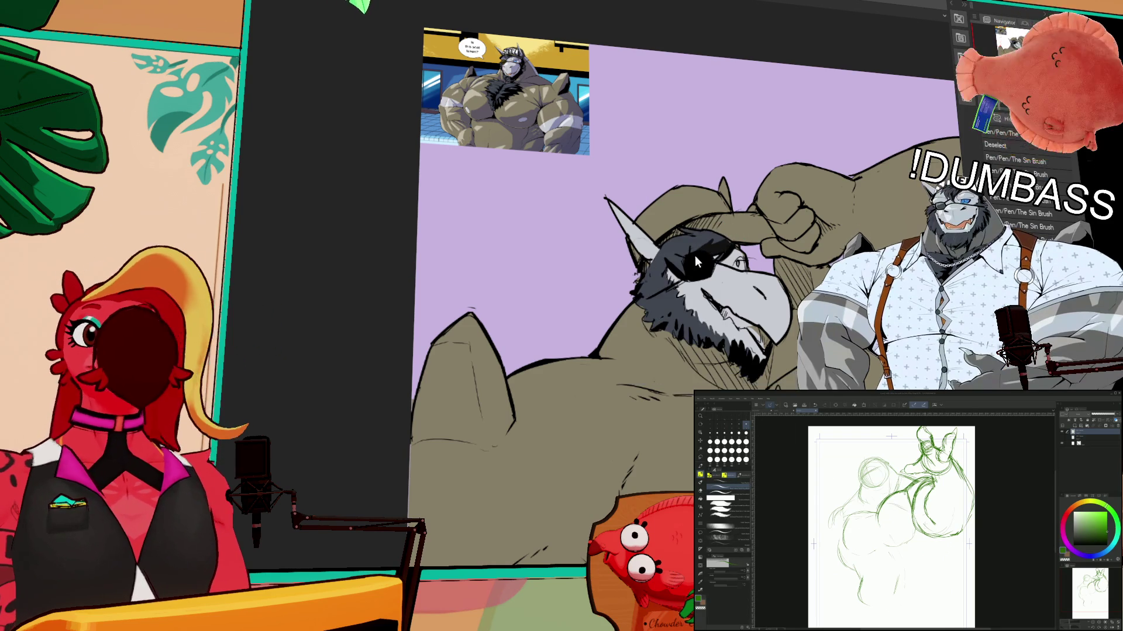
drag(826, 310, 809, 193)
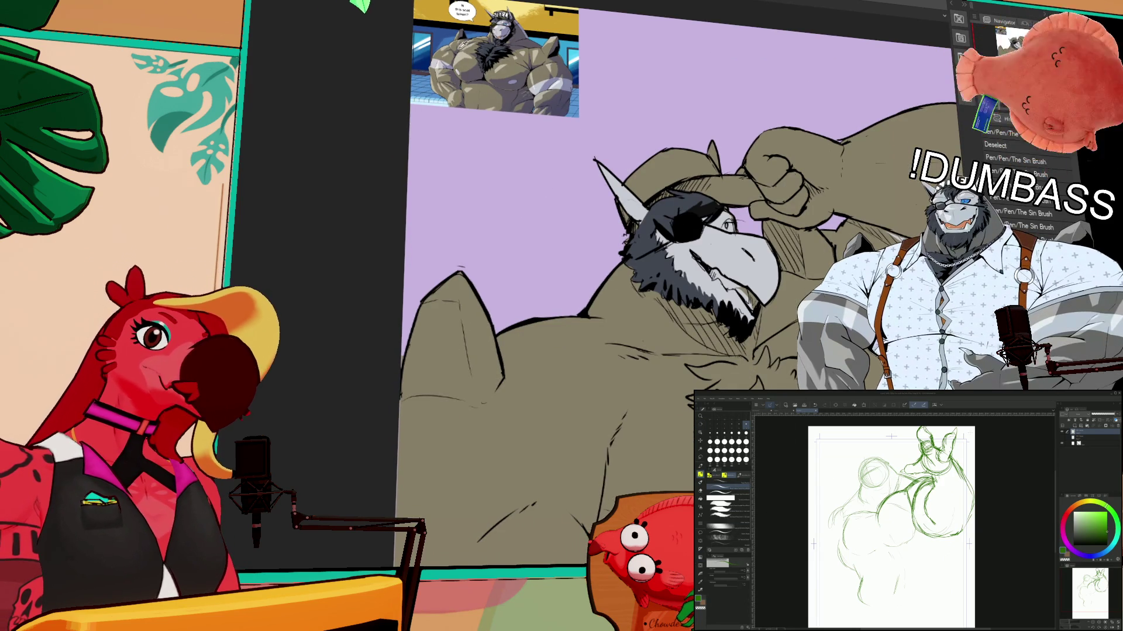
click(643, 304)
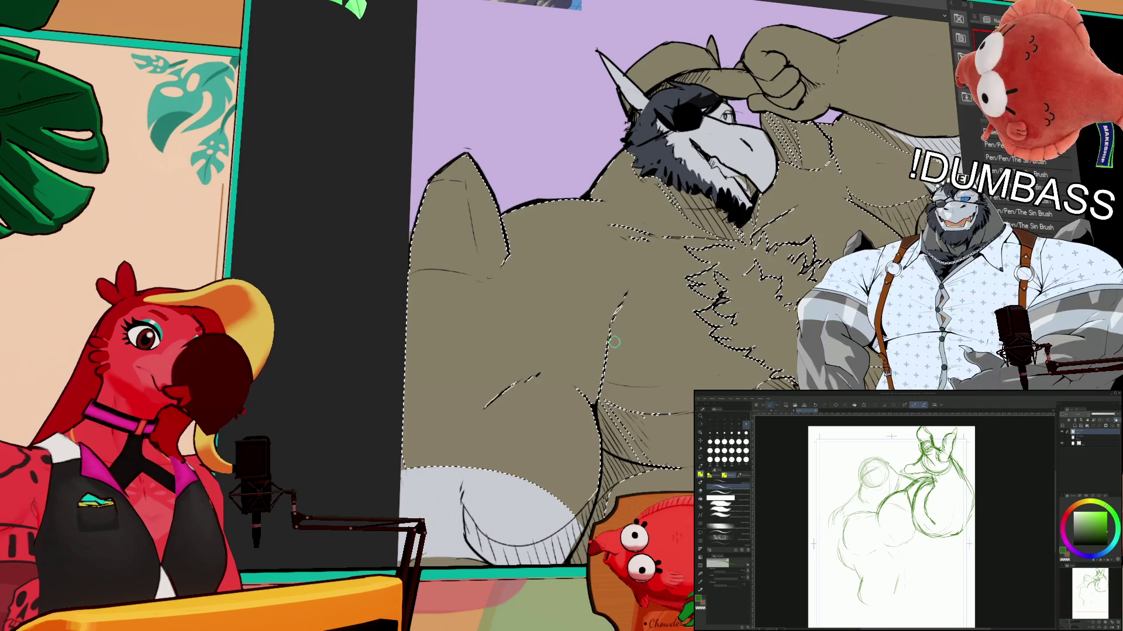
mouse_move(611, 348)
mouse_down()
mouse_move(673, 286)
mouse_move(681, 292)
mouse_move(620, 333)
mouse_move(621, 360)
mouse_move(673, 289)
mouse_move(605, 362)
mouse_up()
mouse_move(886, 222)
mouse_down()
mouse_move(830, 235)
mouse_move(823, 250)
mouse_move(892, 231)
mouse_move(878, 229)
mouse_up()
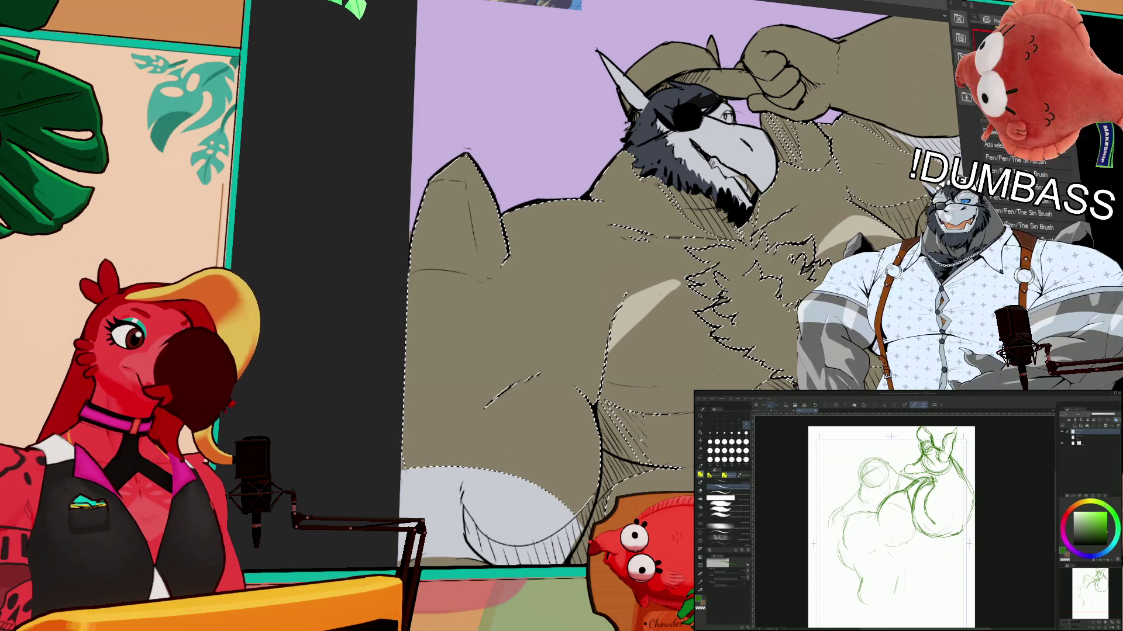
key(ctrl+d)
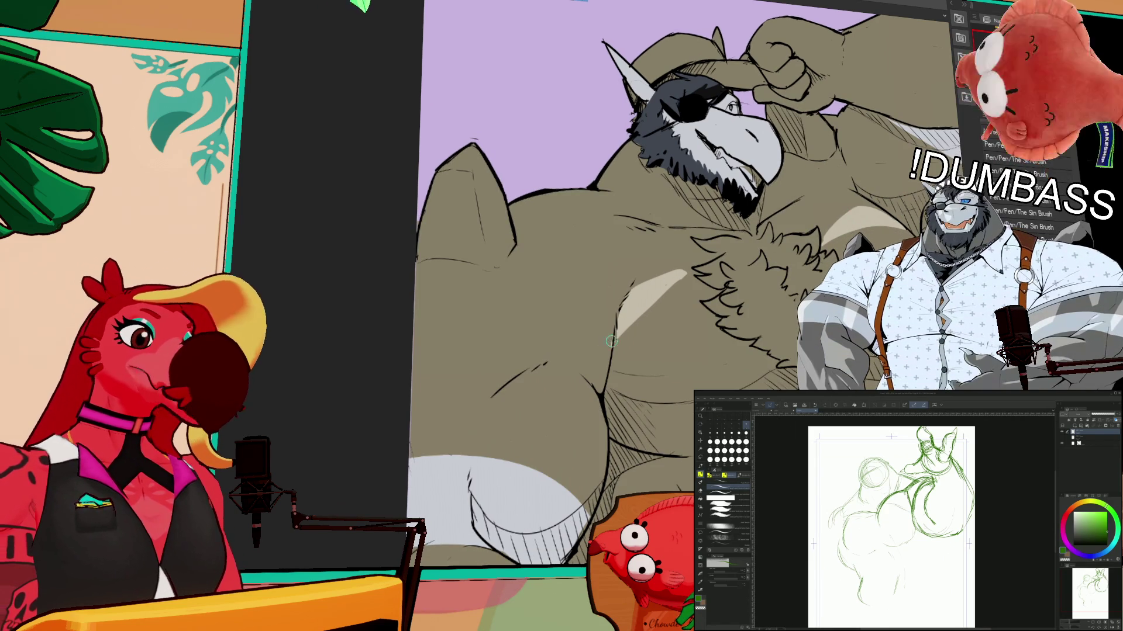
mouse_move(442, 193)
mouse_down()
mouse_move(468, 276)
mouse_move(454, 312)
mouse_up()
click(459, 253)
drag(462, 257, 426, 319)
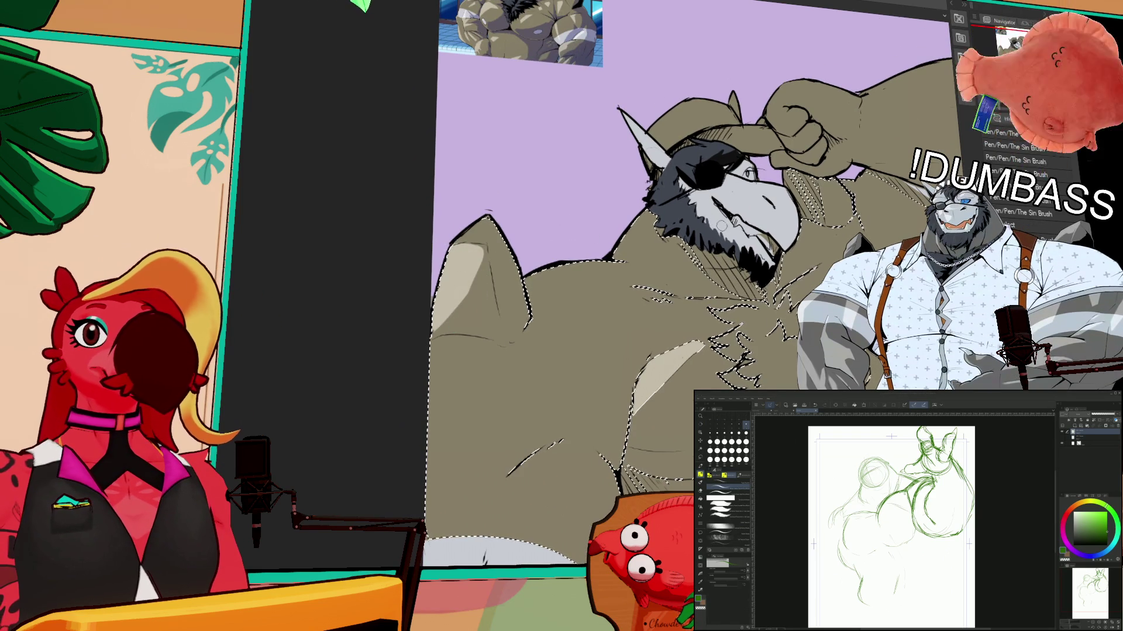
drag(771, 178, 772, 194)
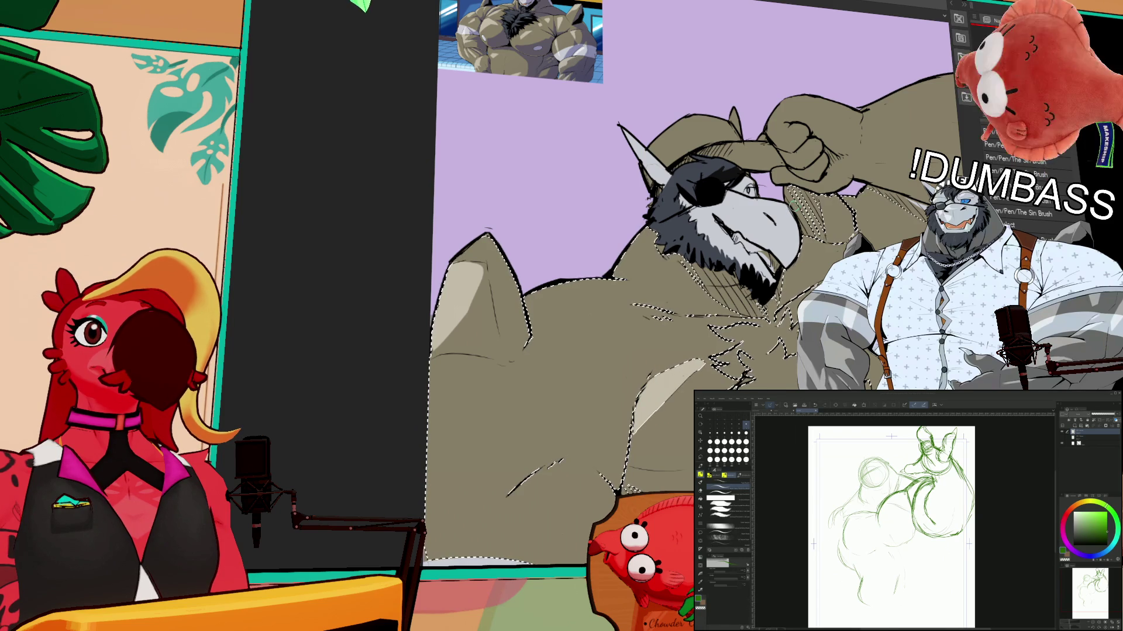
scroll(795, 213, down, 2)
drag(795, 215, 793, 186)
key(ctrl+d)
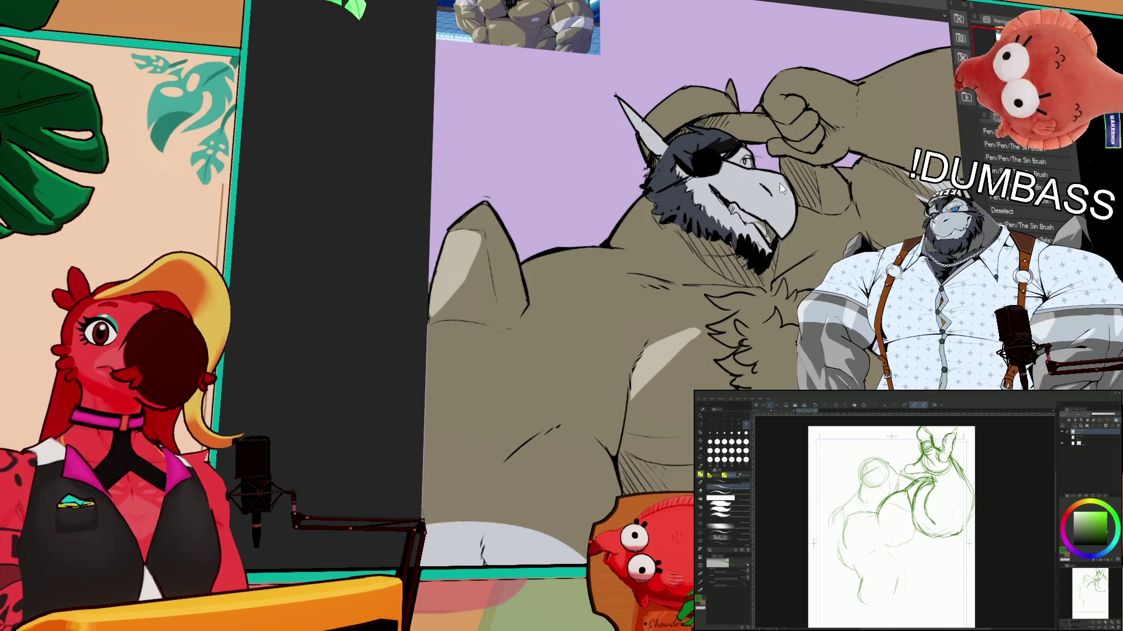
drag(811, 245, 816, 203)
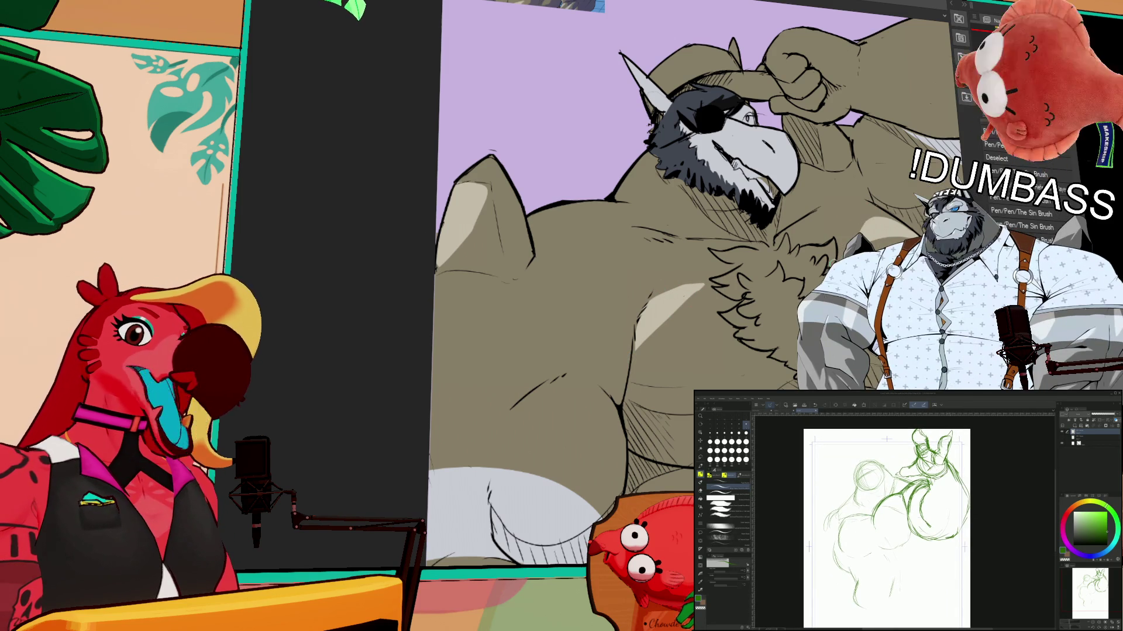
mouse_move(663, 244)
mouse_down()
mouse_move(757, 241)
mouse_move(833, 208)
mouse_up()
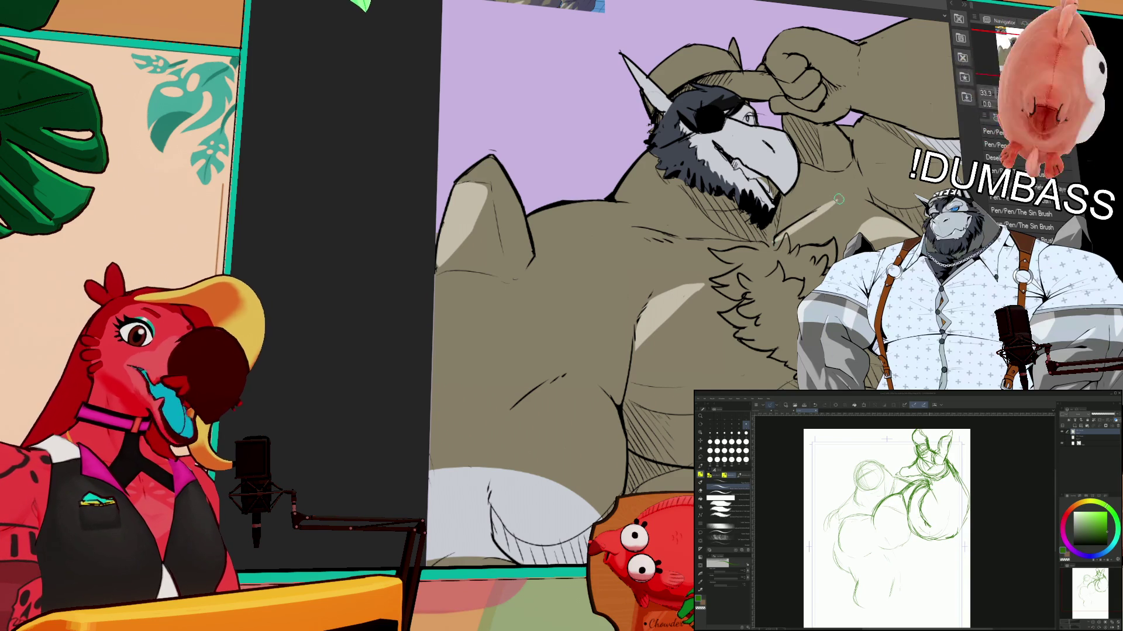
drag(700, 282, 772, 232)
drag(678, 217, 734, 234)
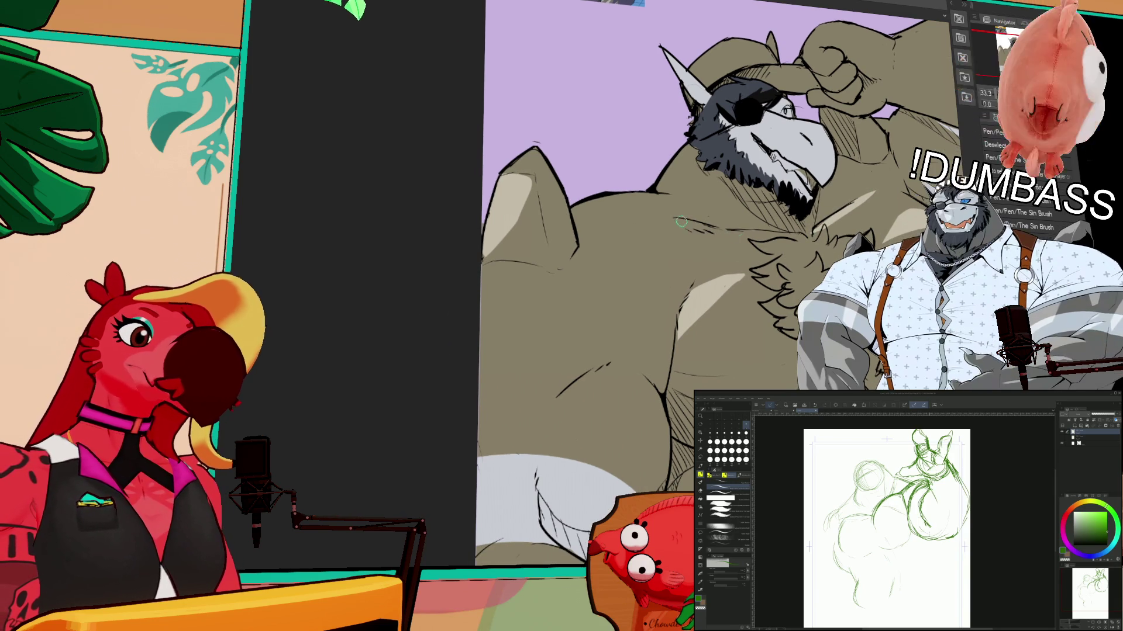
drag(624, 194, 585, 226)
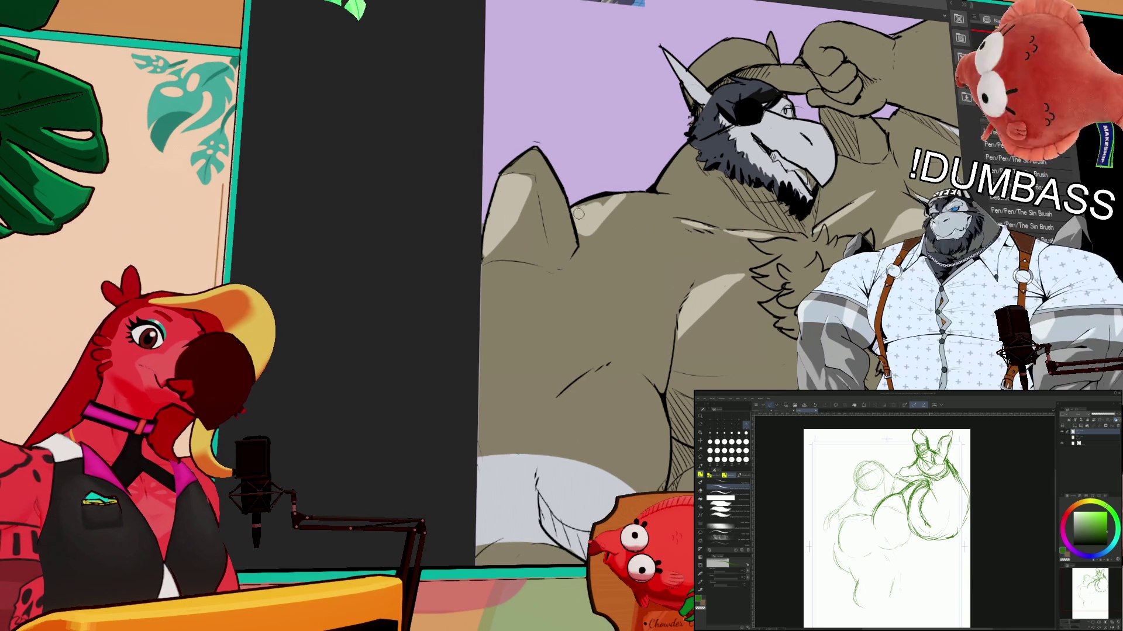
key(ctrl+d)
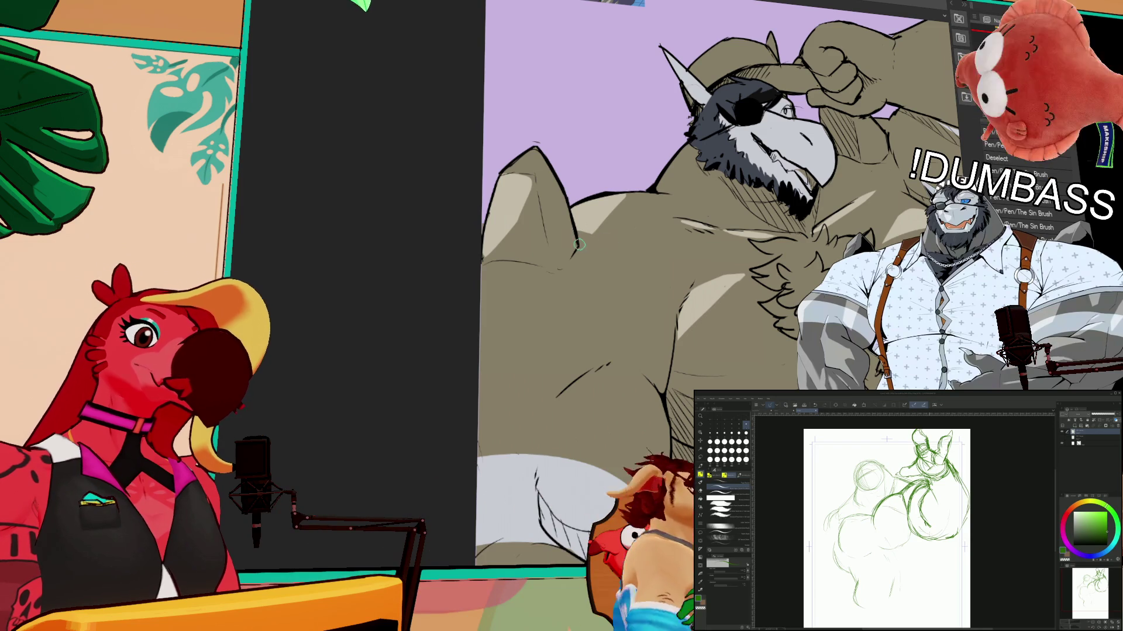
drag(831, 224, 824, 231)
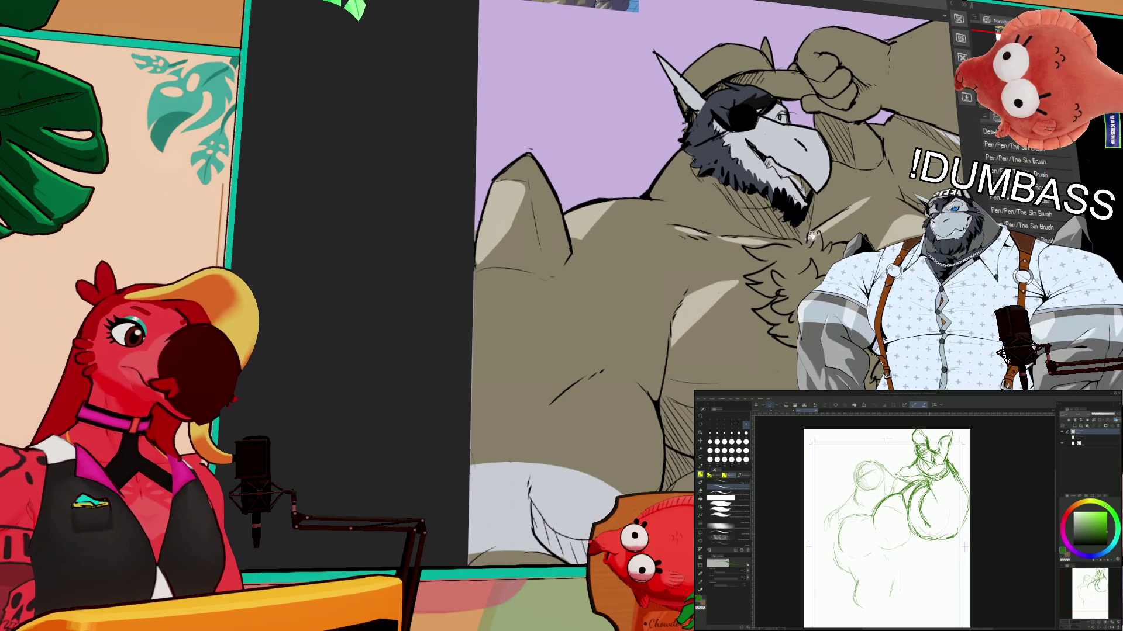
drag(744, 290, 724, 315)
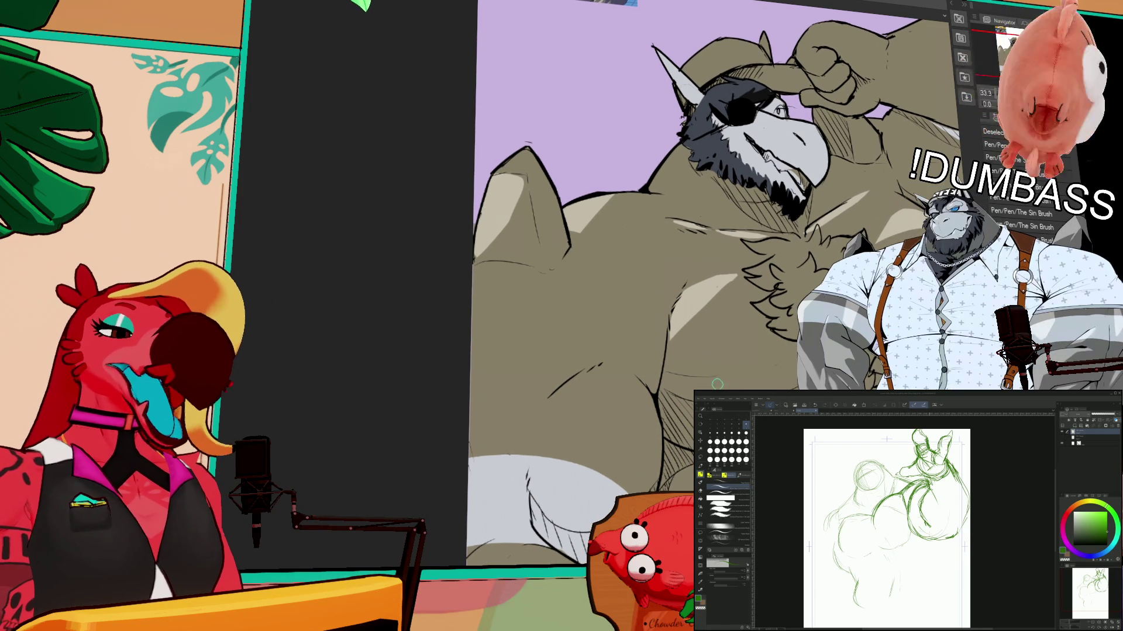
drag(608, 256, 582, 236)
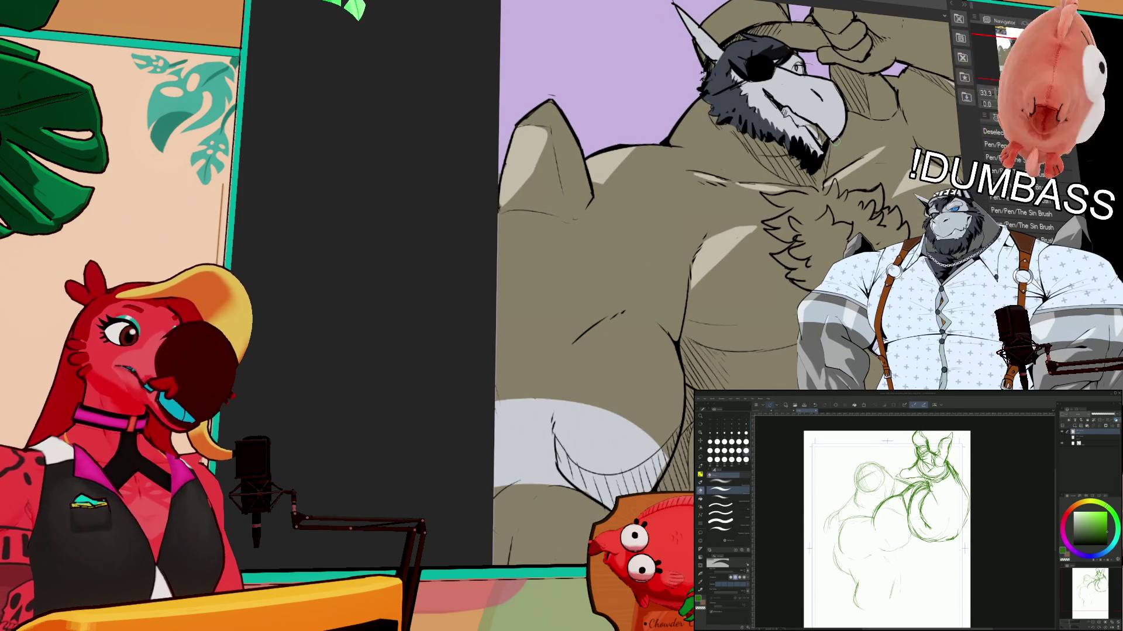
drag(907, 251, 878, 216)
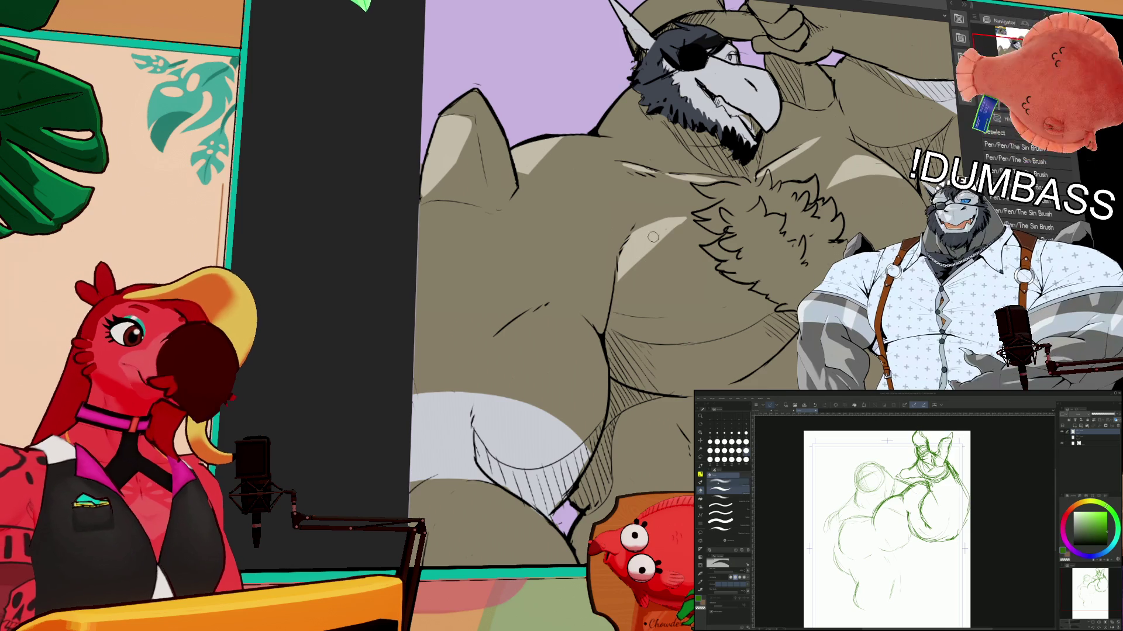
key(e)
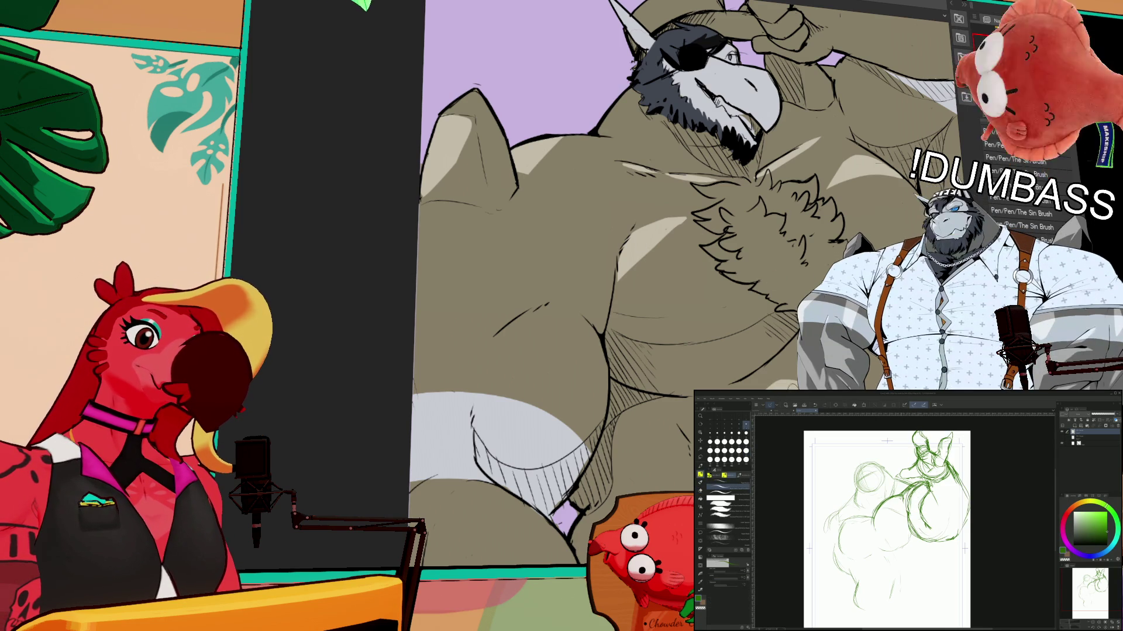
drag(887, 526, 909, 516)
drag(960, 480, 951, 484)
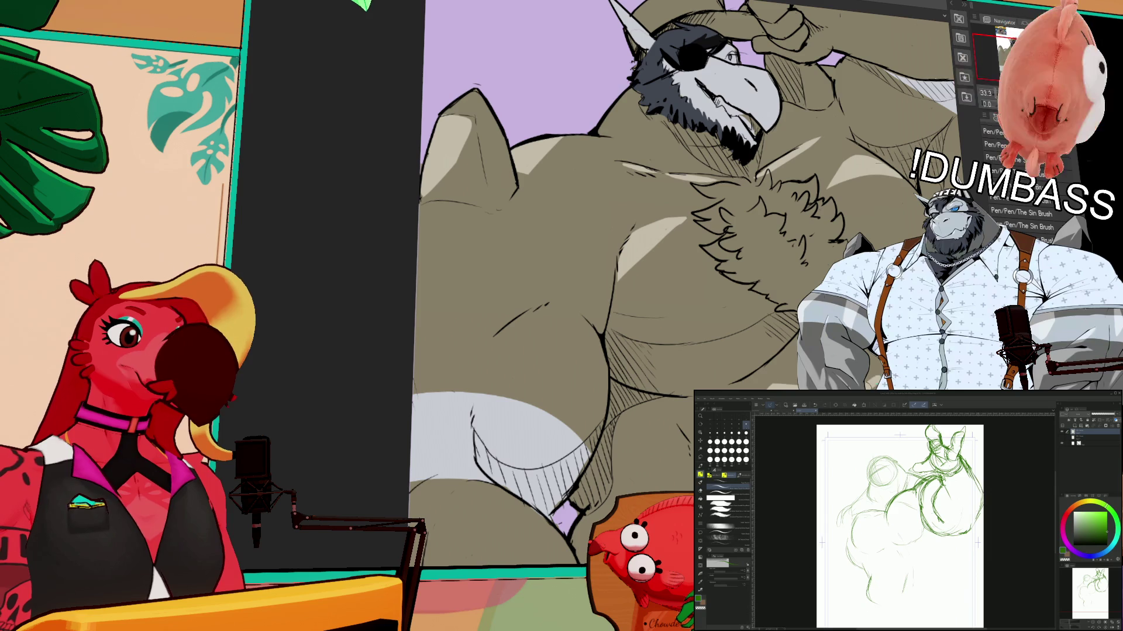
drag(901, 520, 902, 526)
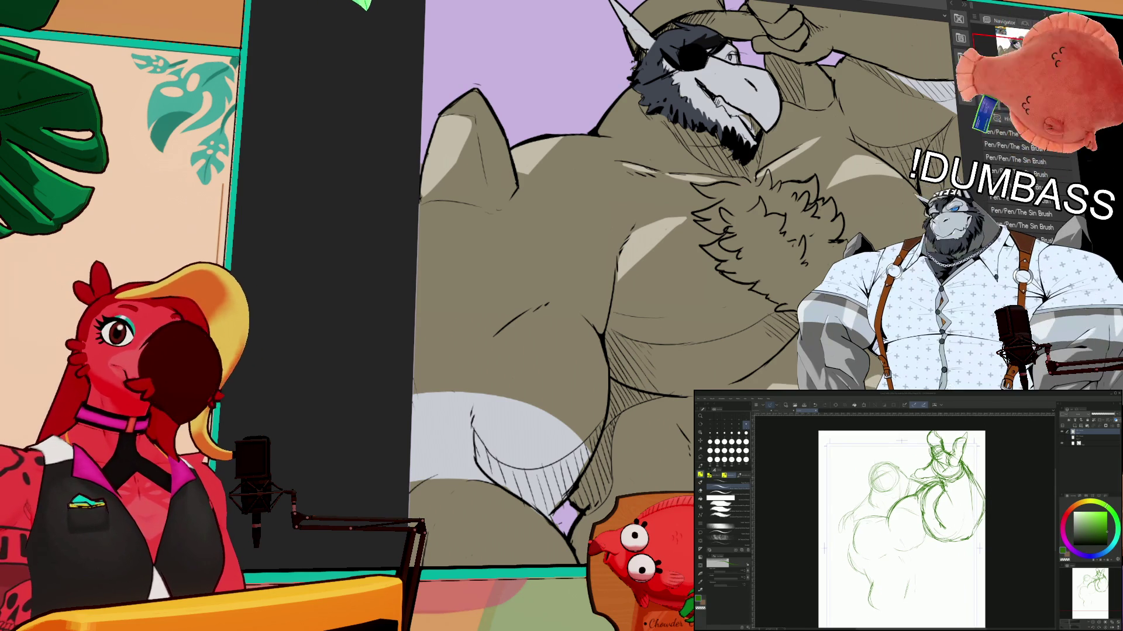
drag(901, 526, 900, 533)
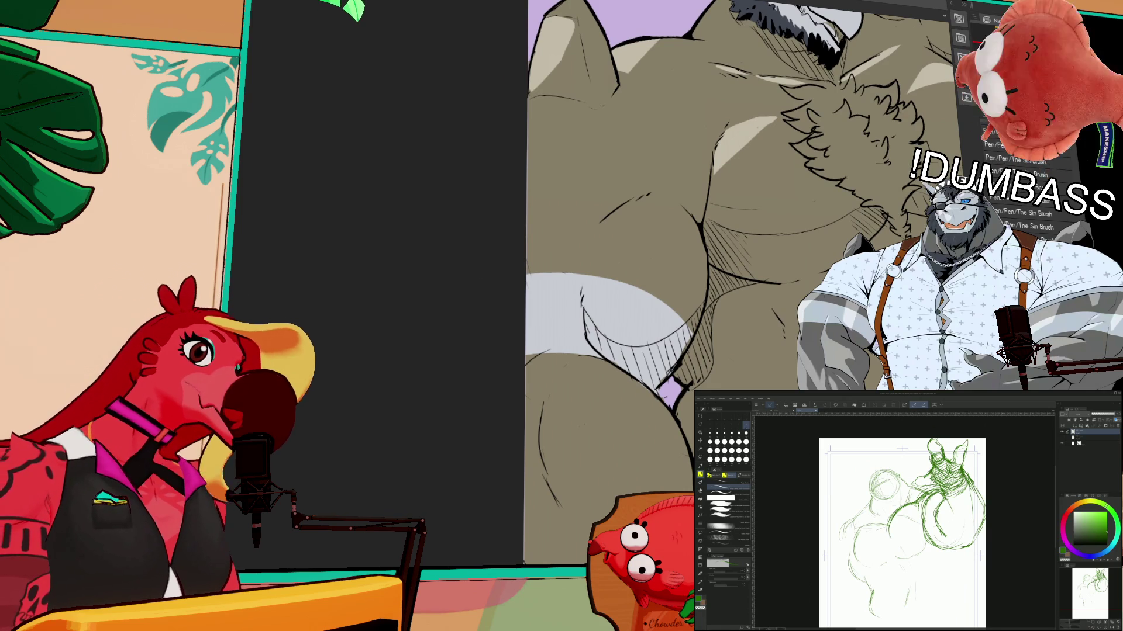
click(518, 350)
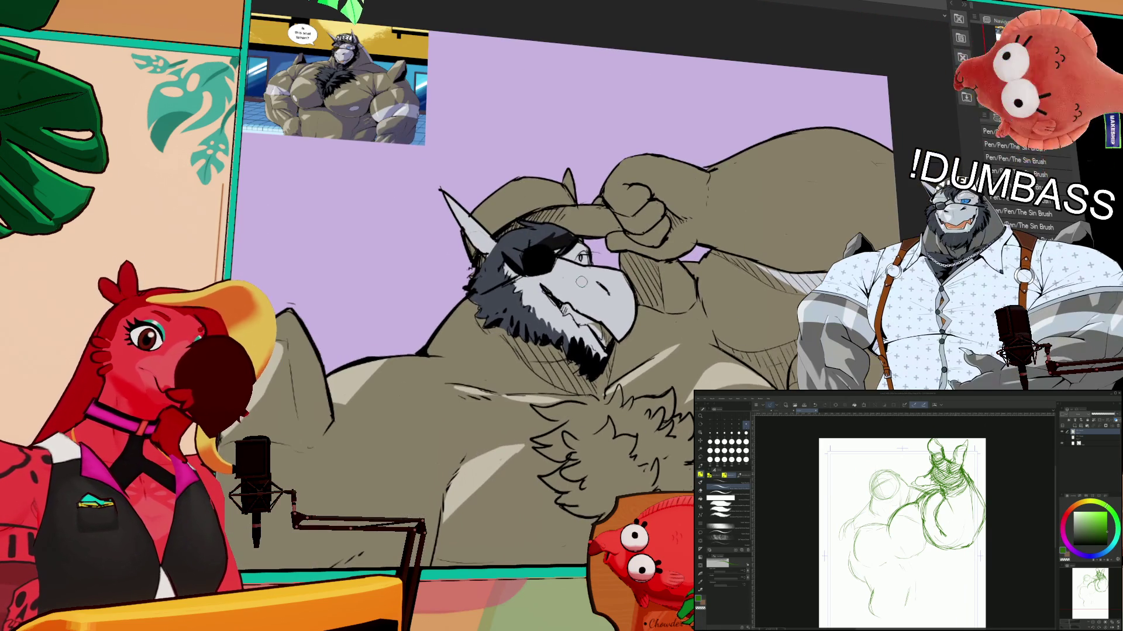
- Auto-select the white muzzle, paint the eyepatch and muzzle edges solid black, then deselect
click(581, 282)
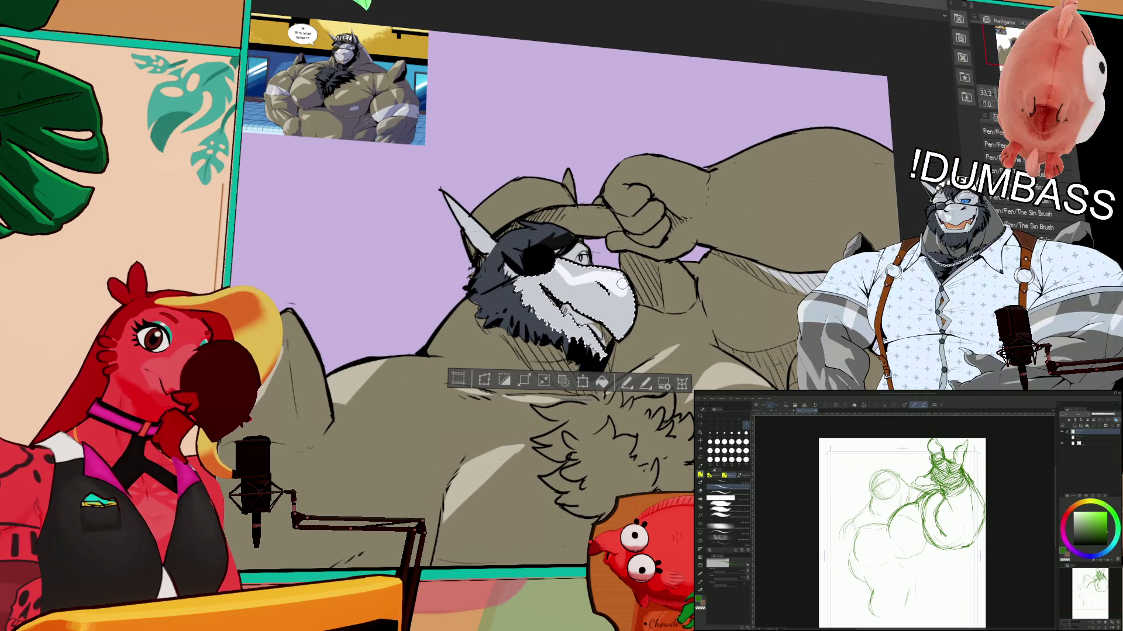
key(p)
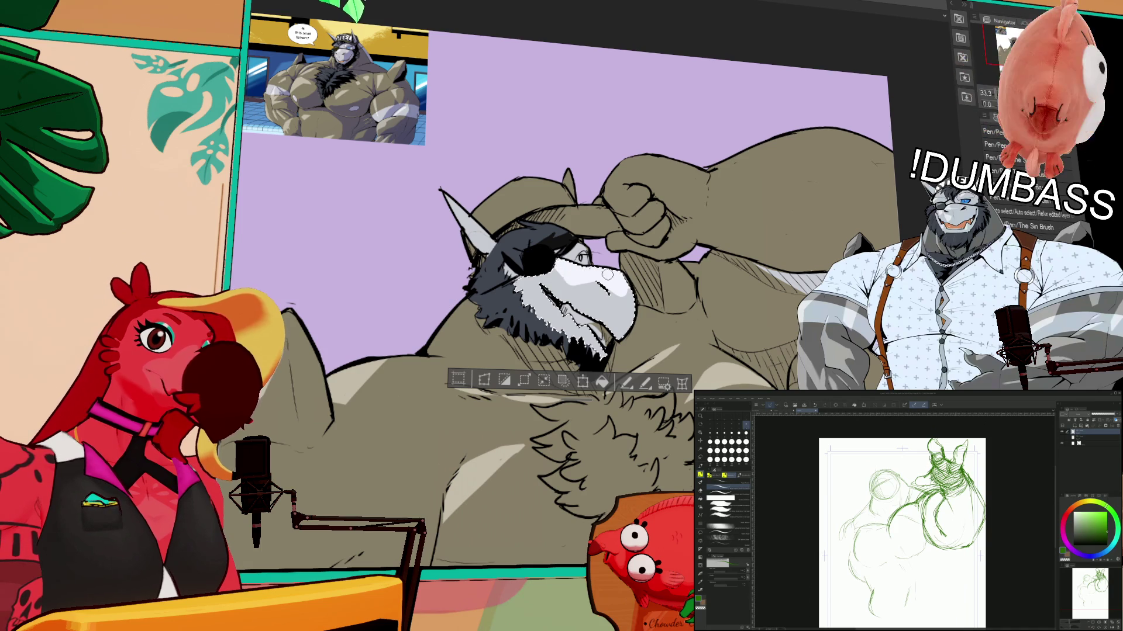
mouse_move(547, 259)
mouse_down()
mouse_move(561, 293)
mouse_move(596, 289)
mouse_move(603, 351)
mouse_up()
mouse_move(611, 275)
mouse_down()
mouse_move(605, 291)
mouse_move(632, 287)
mouse_move(608, 330)
mouse_up()
key(ctrl+d)
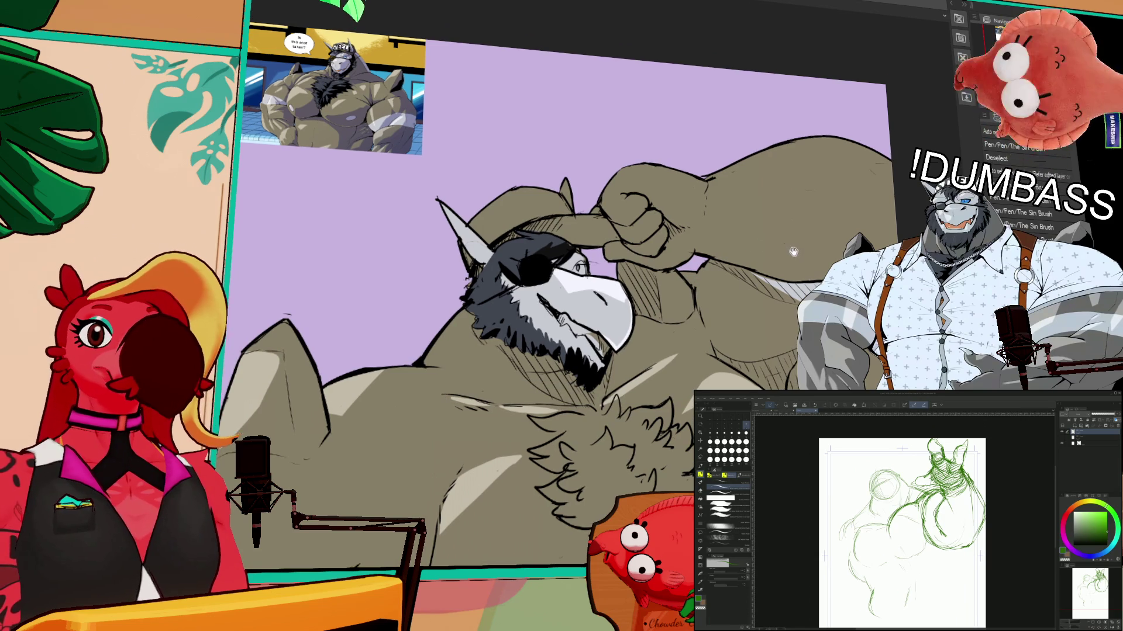
- Bring the chest into view, add a dark stroke on it, and clear the selection
mouse_move(786, 229)
mouse_down()
mouse_move(805, 197)
mouse_move(782, 133)
mouse_up()
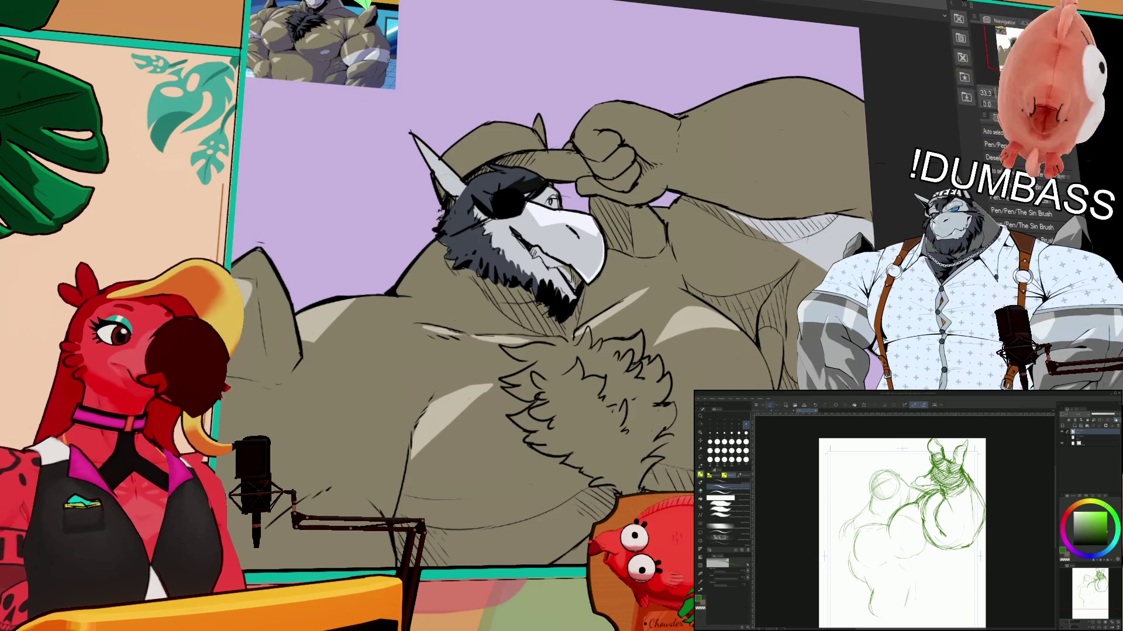
drag(751, 323, 728, 244)
drag(605, 380, 611, 328)
mouse_move(691, 311)
mouse_down()
mouse_move(668, 275)
mouse_move(654, 319)
mouse_up()
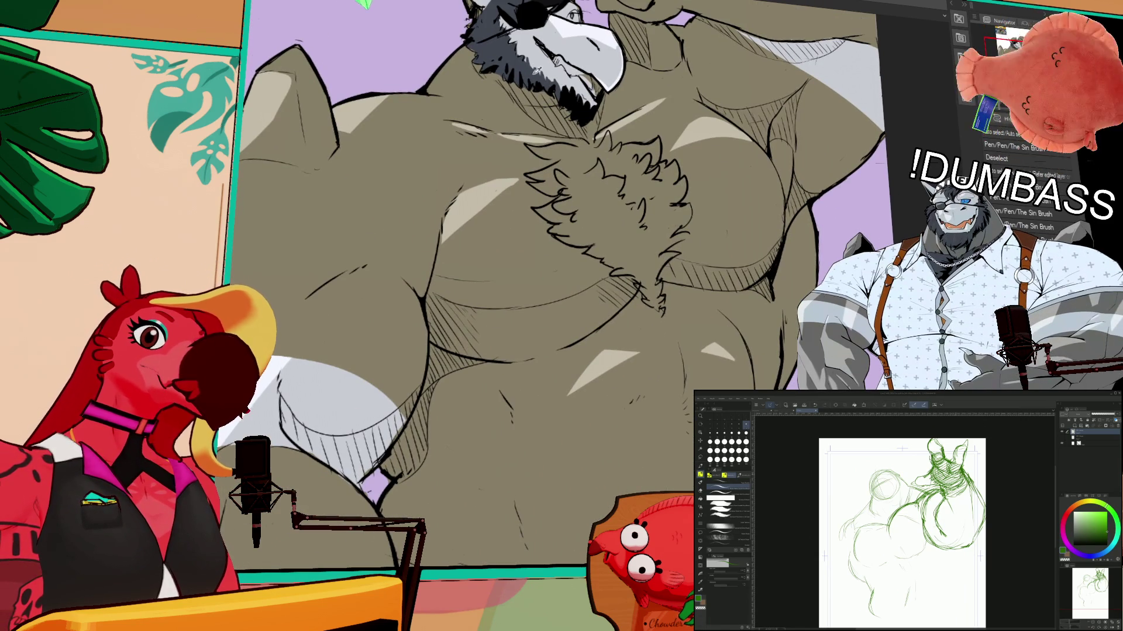
drag(561, 141, 596, 149)
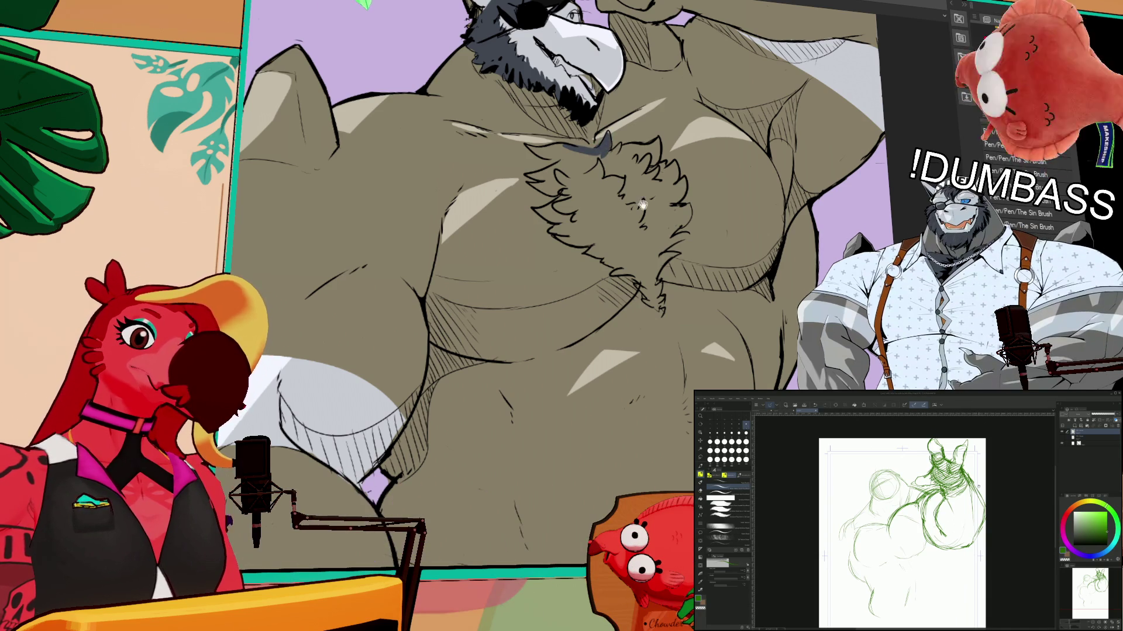
drag(637, 197, 643, 250)
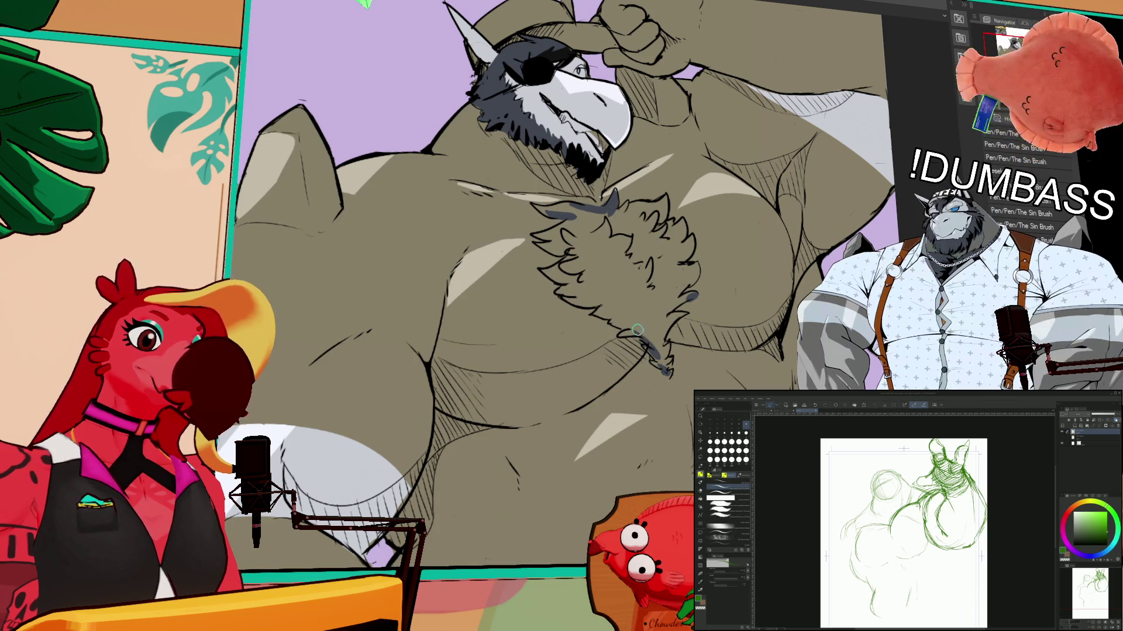
key(ctrl+d)
- Shade the chest fur tuft with blue-grey strokes, then fill it solid dark blue-grey
drag(703, 261, 768, 267)
drag(643, 248, 620, 279)
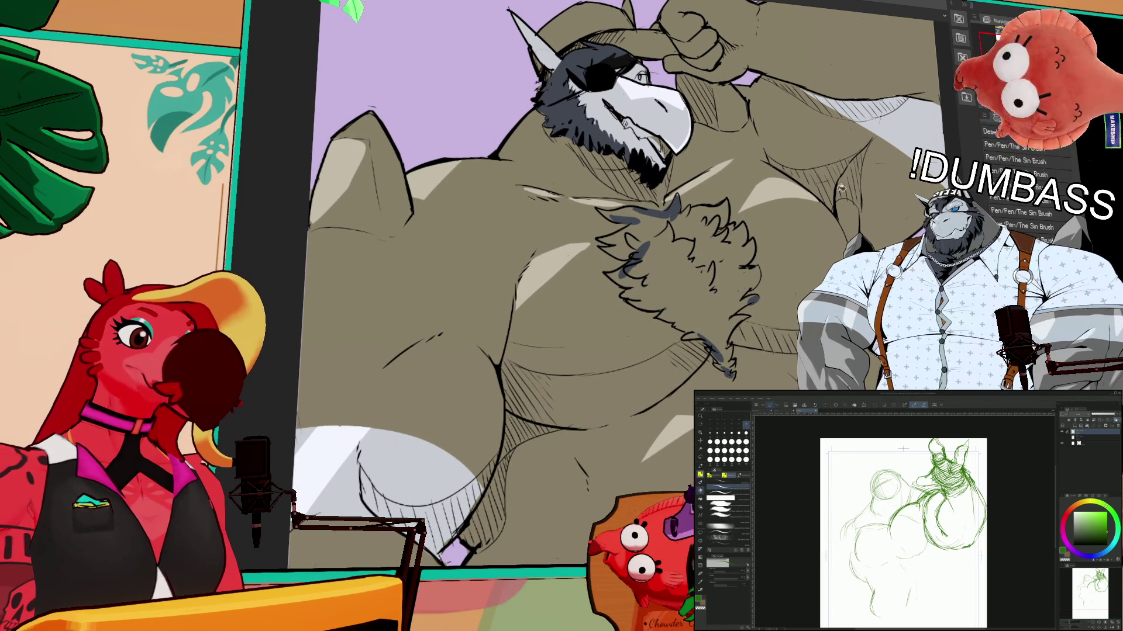
key(b)
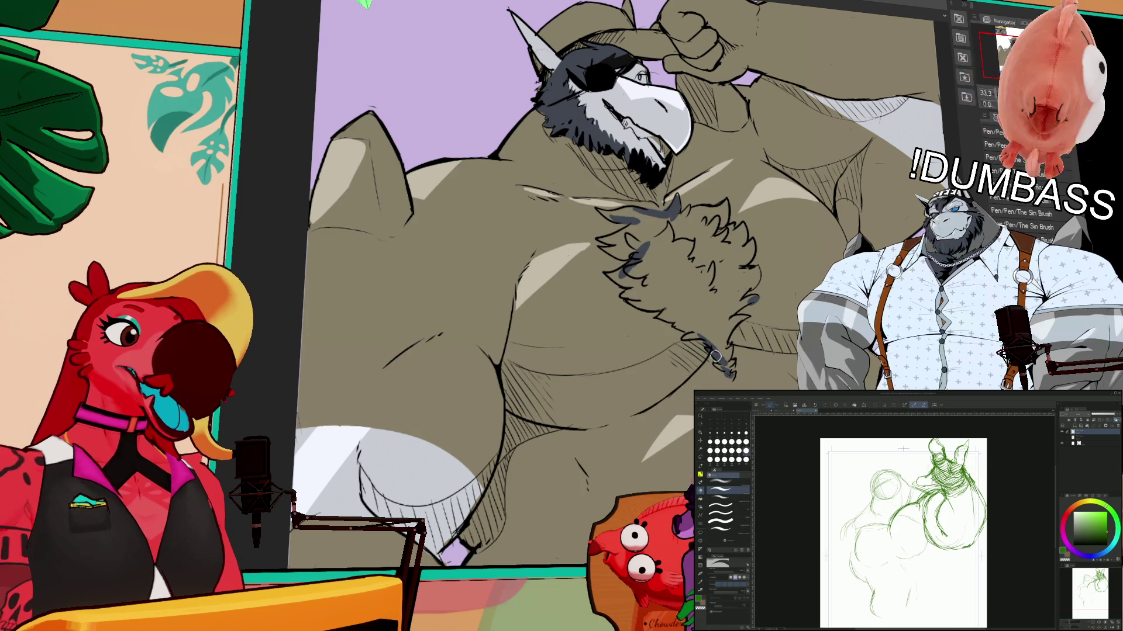
mouse_move(710, 353)
mouse_down()
mouse_move(724, 353)
mouse_move(733, 322)
mouse_up()
key(b)
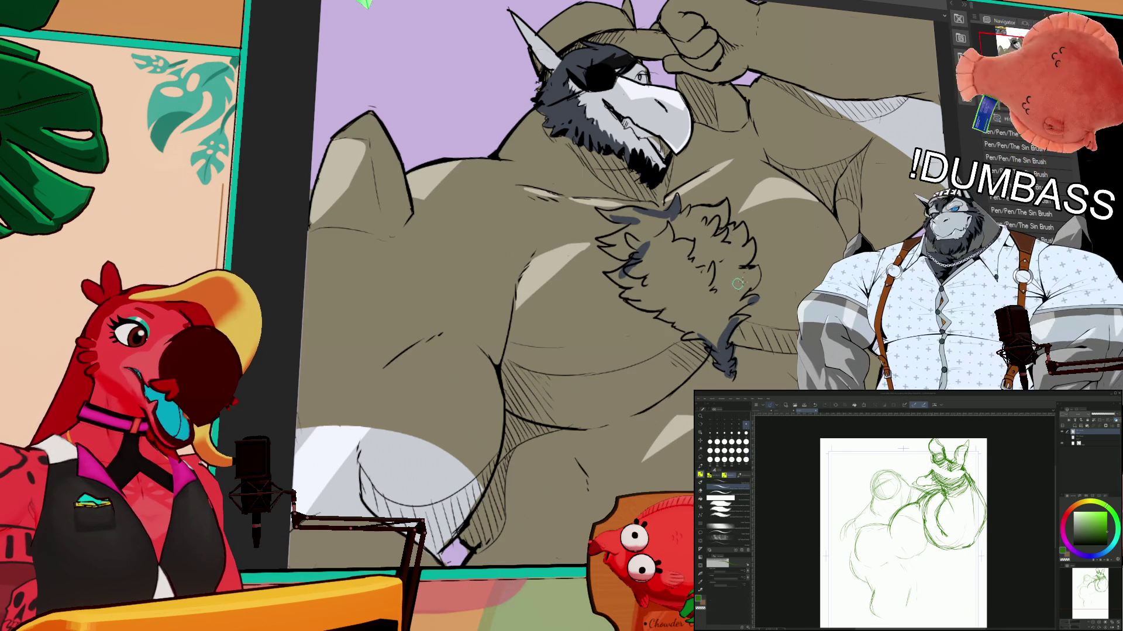
key(g)
click(671, 268)
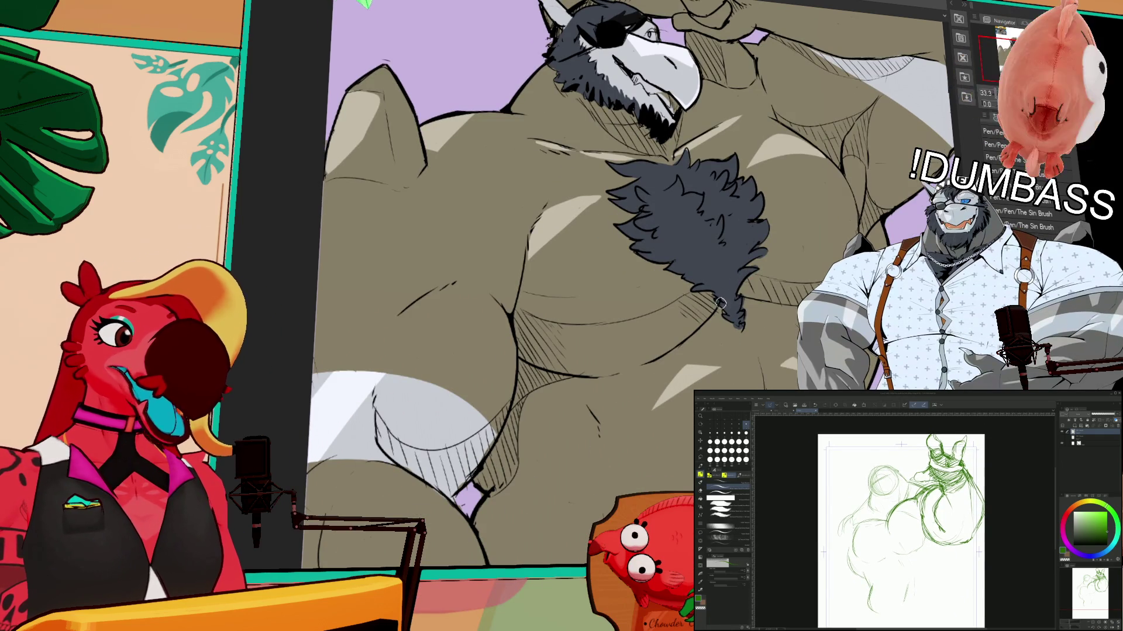
scroll(810, 268, up, 3)
scroll(809, 267, up, 5)
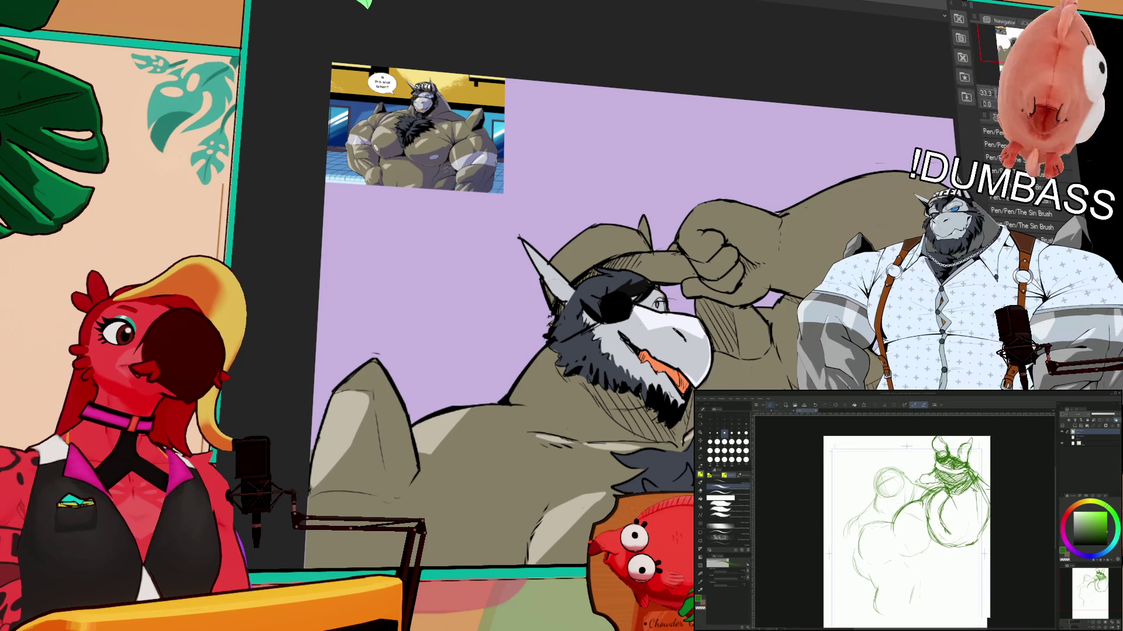
key(p)
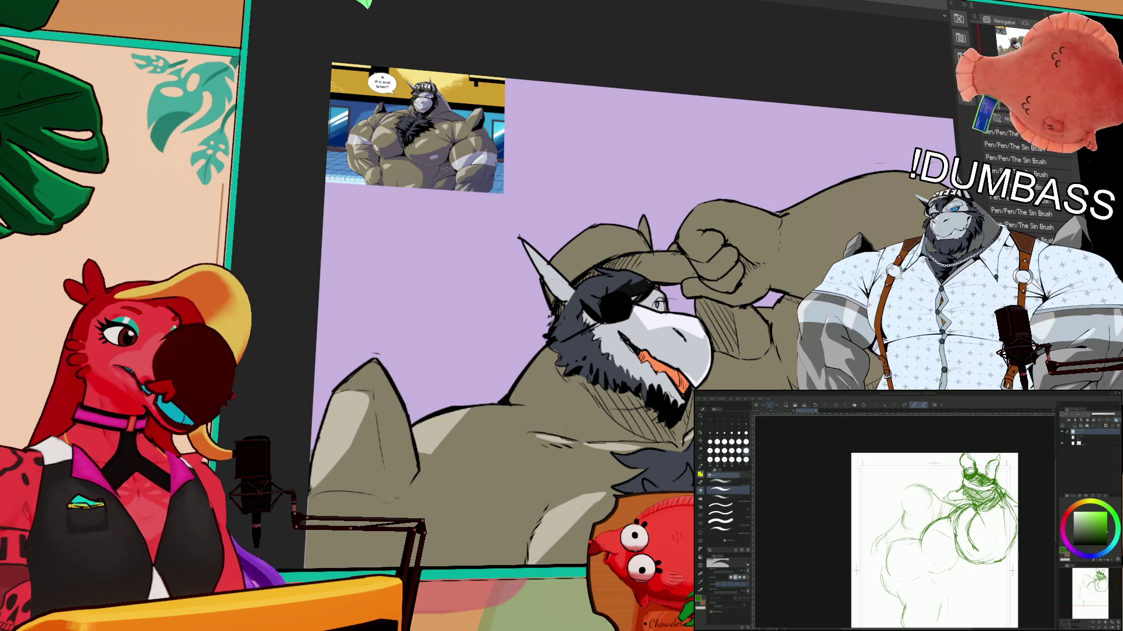
- Zoom into the green sketch, erase stray lines, and add dark pencil strokes to the head circle
drag(692, 333, 698, 326)
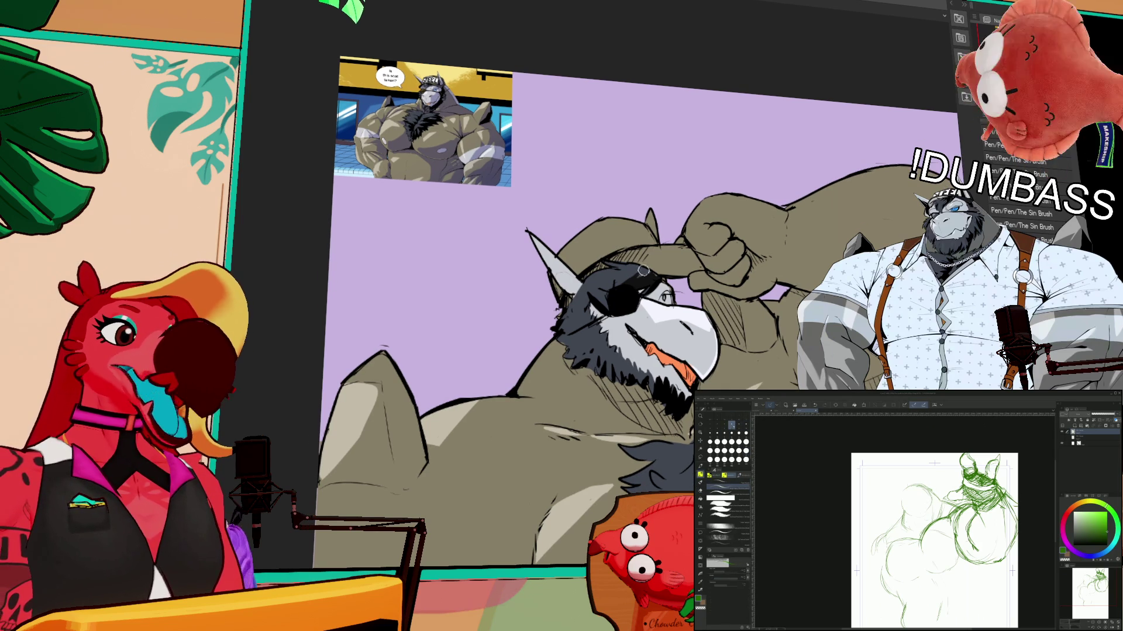
key(ctrl+plus)
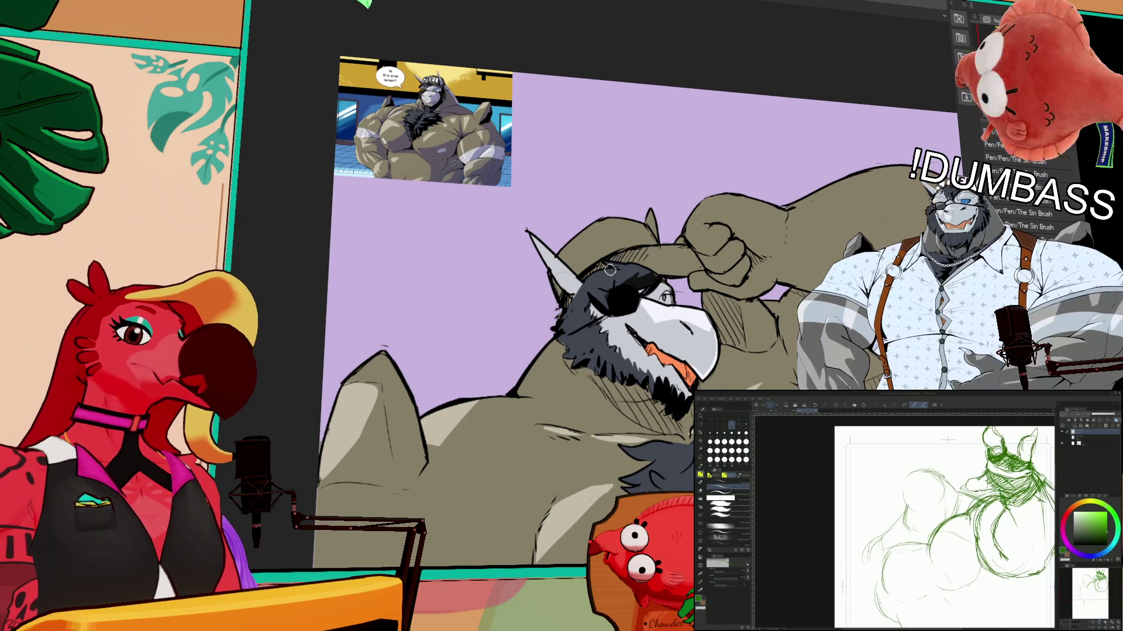
key(ctrl+plus)
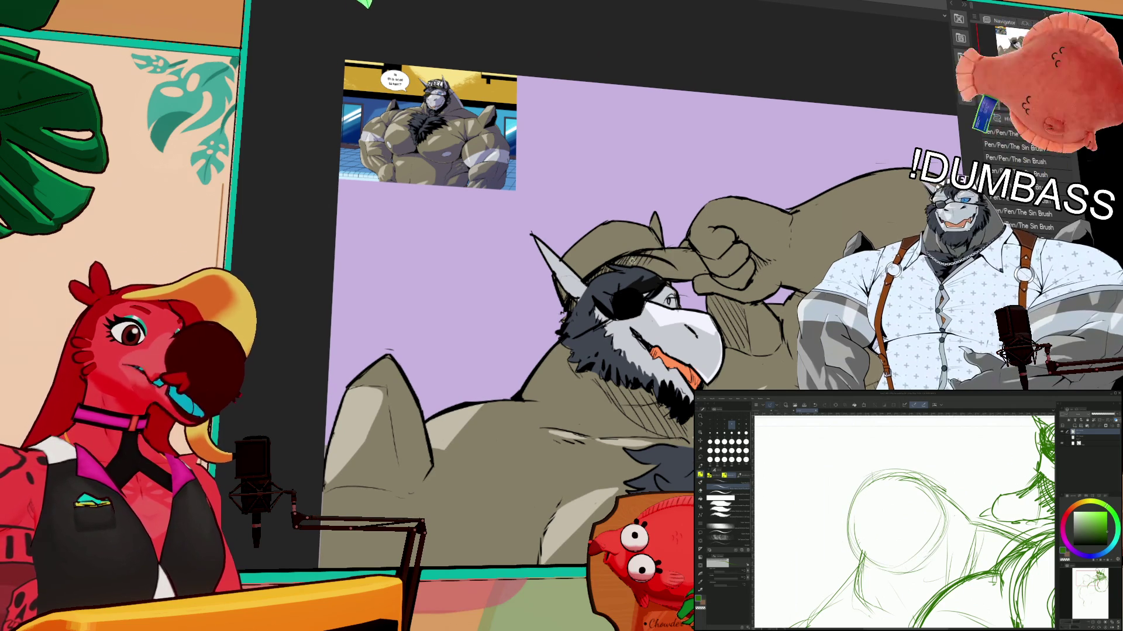
drag(911, 496, 905, 493)
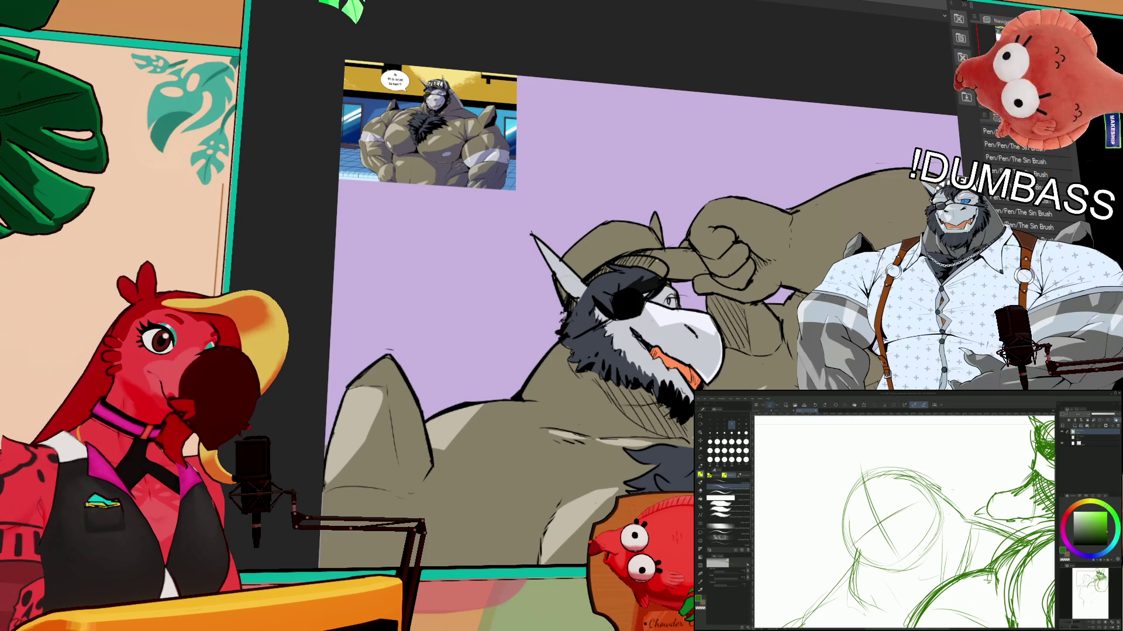
key(ctrl+minus)
key(ctrl+minus)
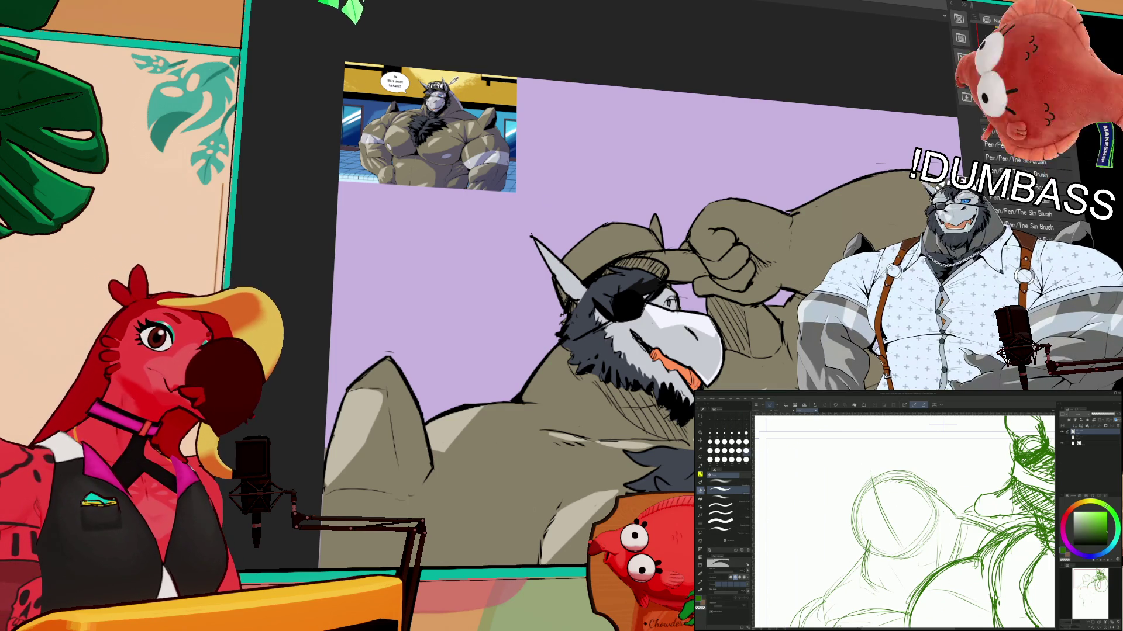
mouse_move(895, 515)
mouse_down()
mouse_move(918, 503)
mouse_move(878, 527)
mouse_up()
mouse_move(916, 483)
mouse_down()
mouse_move(945, 467)
mouse_move(953, 494)
mouse_move(935, 541)
mouse_up()
key(p)
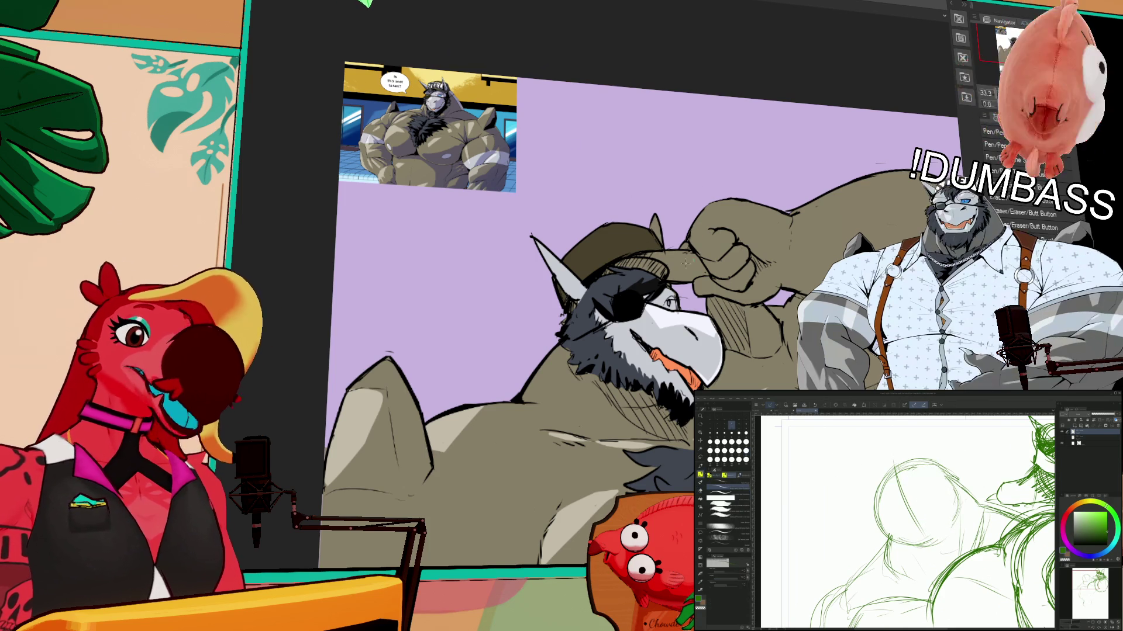
drag(885, 514, 940, 482)
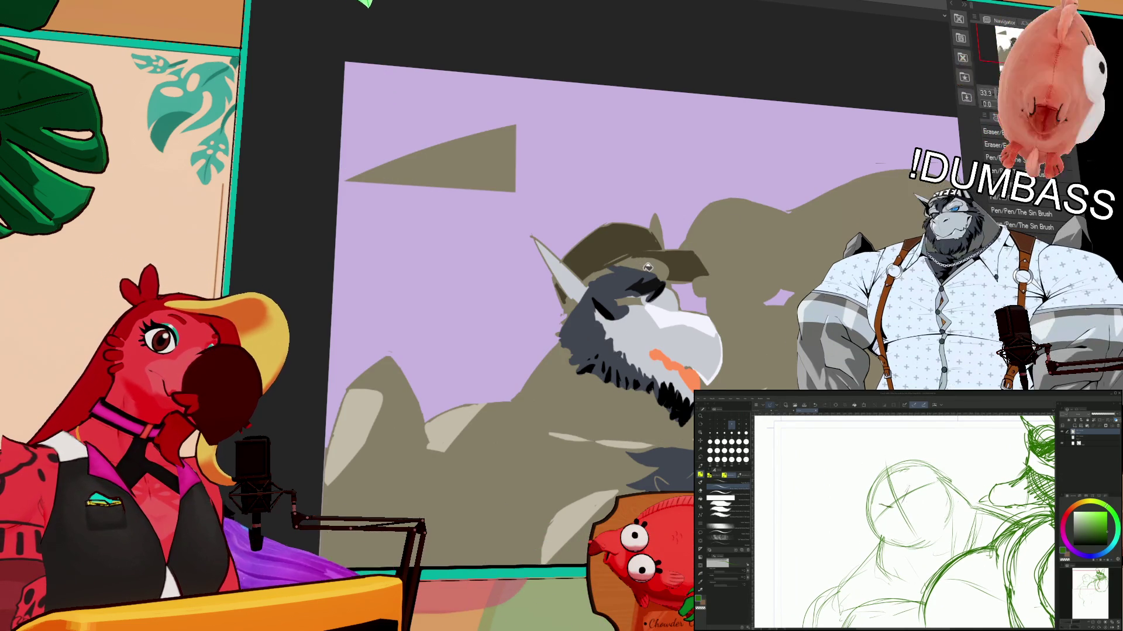
- Auto-select the ear edge and then the tan body-and-hat region, deselecting each
click(573, 304)
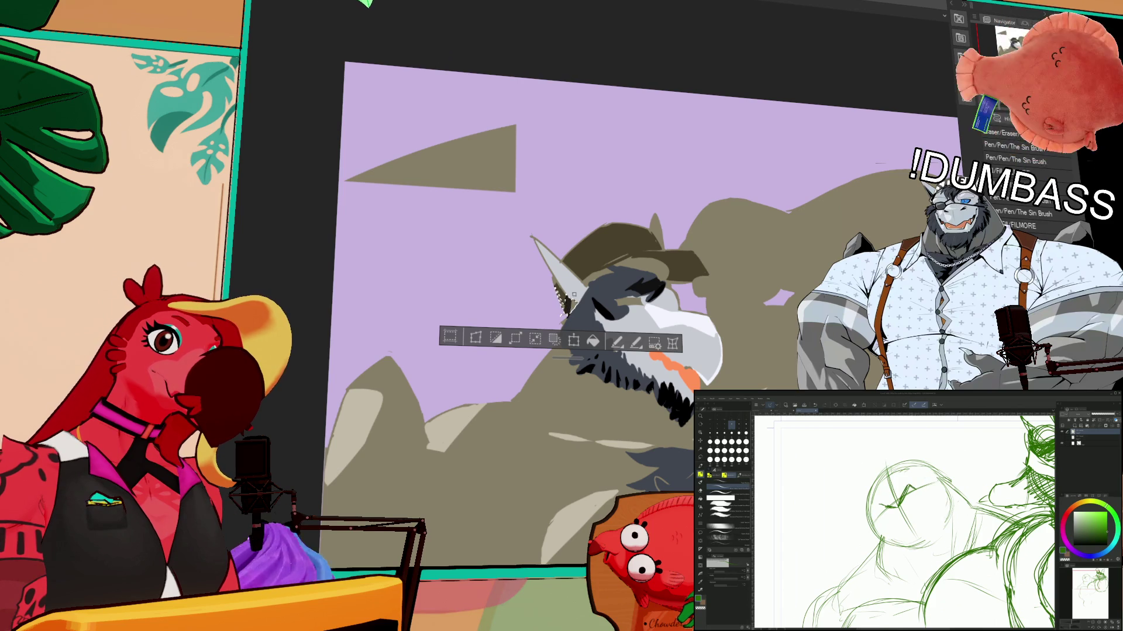
mouse_move(573, 292)
mouse_down()
mouse_move(531, 237)
mouse_move(602, 267)
mouse_up()
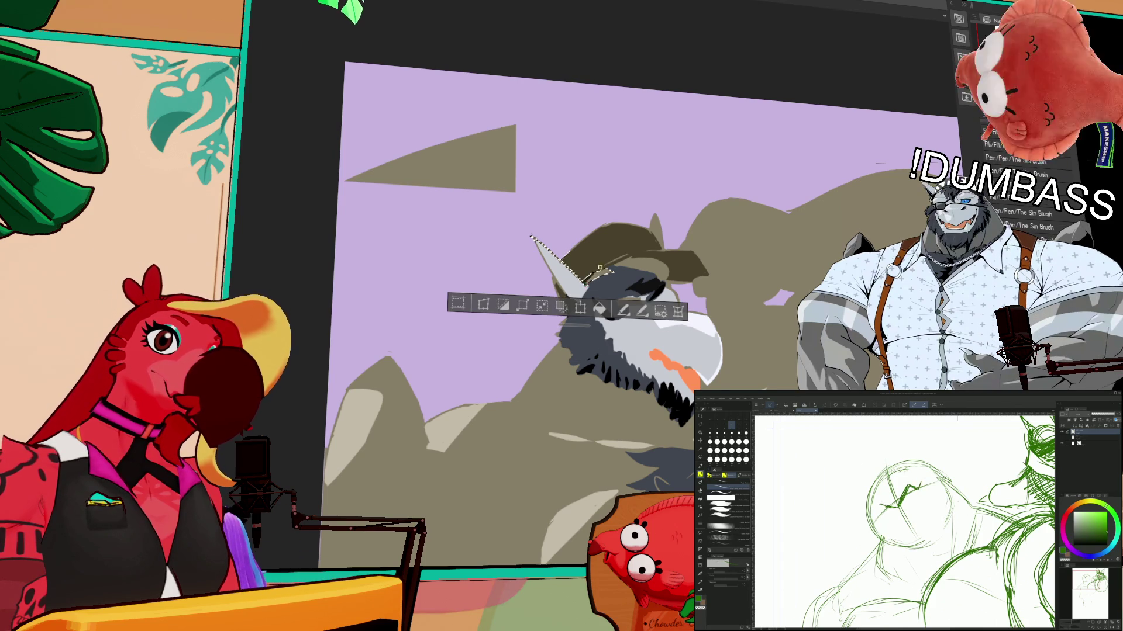
key(ctrl+d)
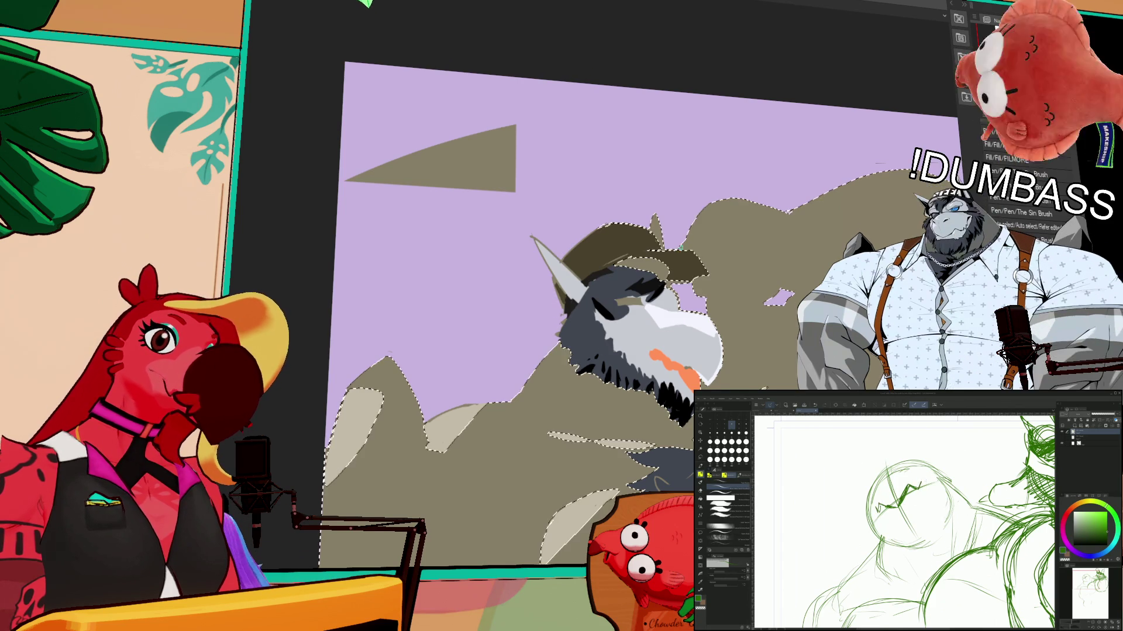
click(664, 278)
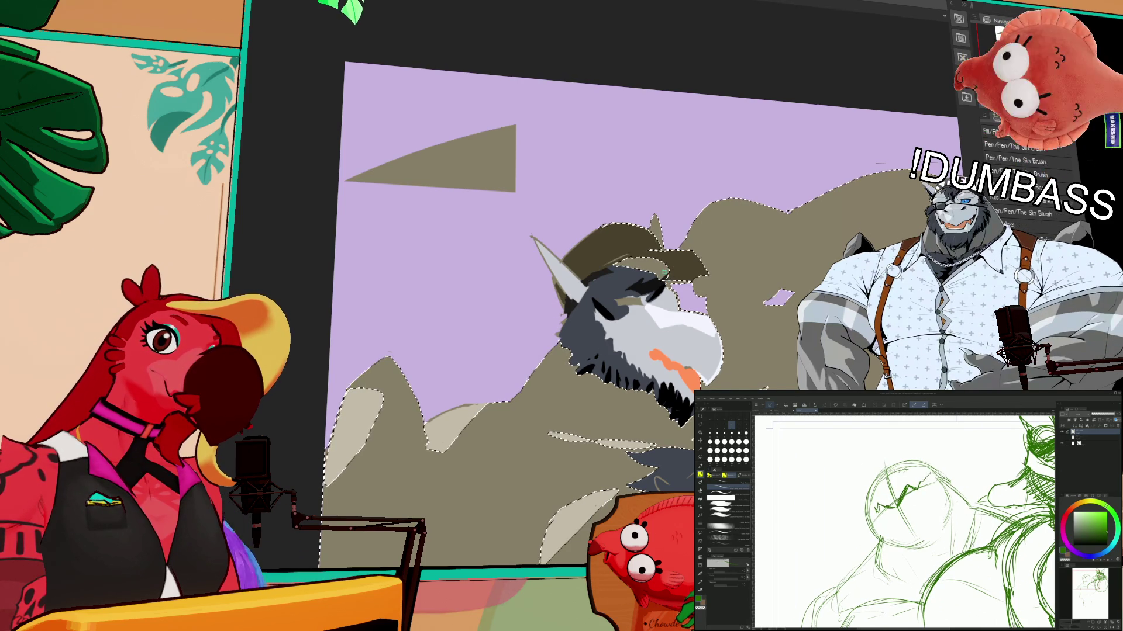
key(ctrl+d)
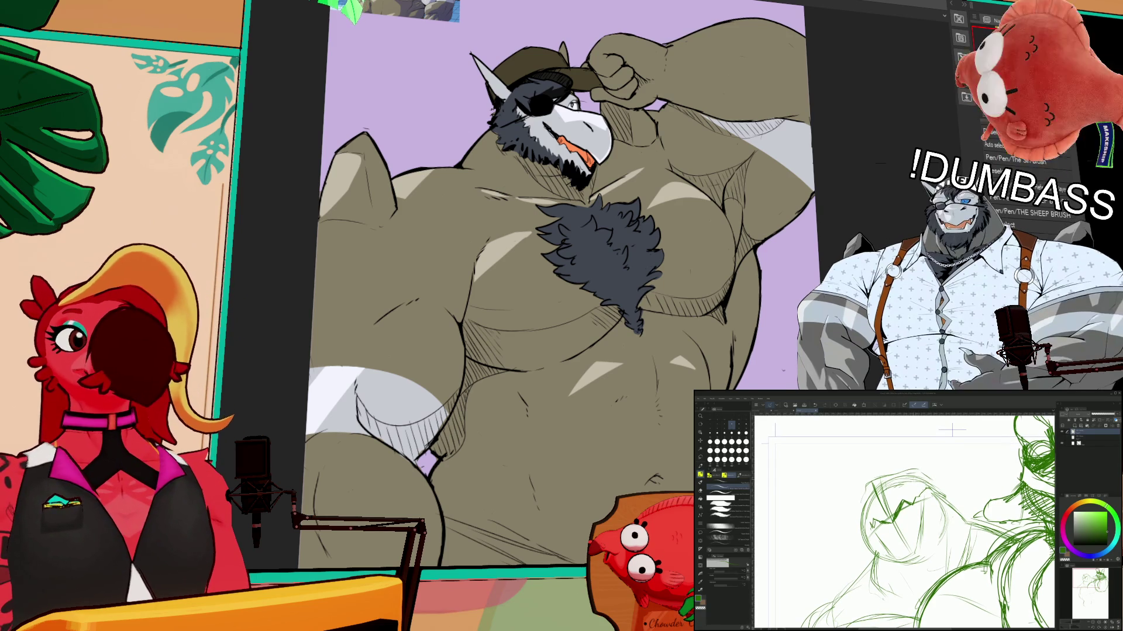
- Undo the recent green strokes and sketch new short strokes over the head circle
key(e)
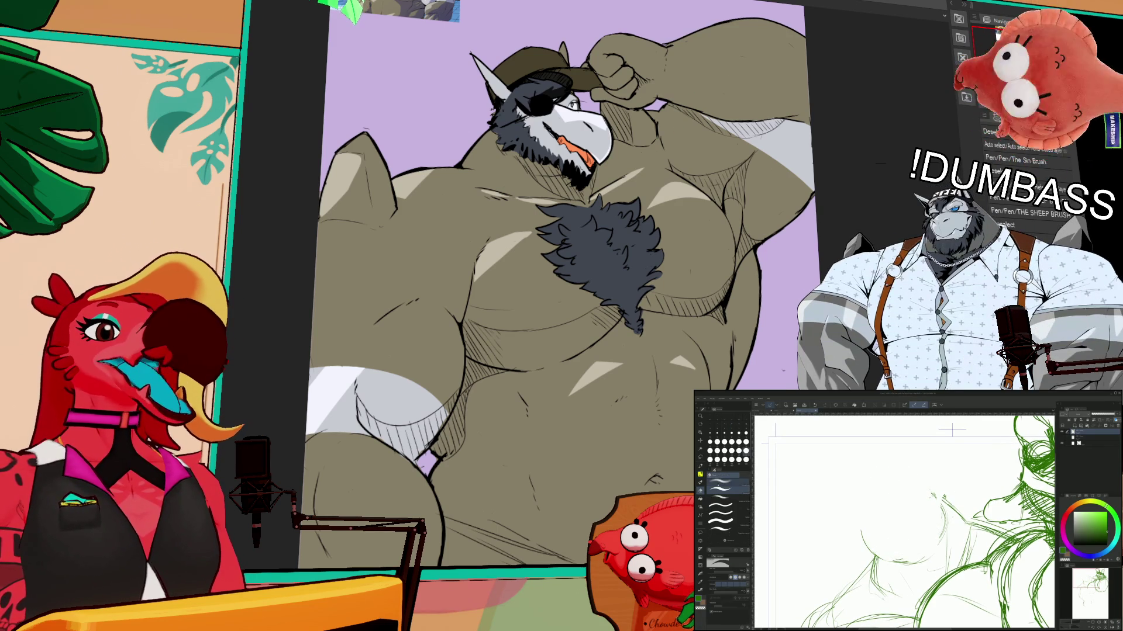
key(e)
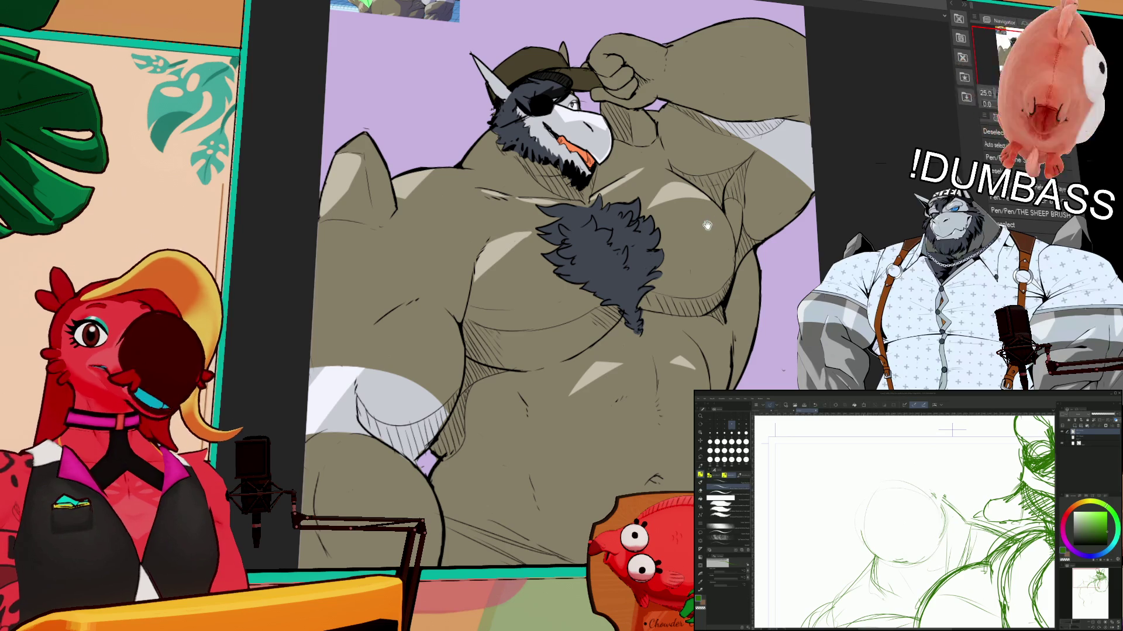
scroll(658, 332, down, 1)
drag(625, 153, 629, 144)
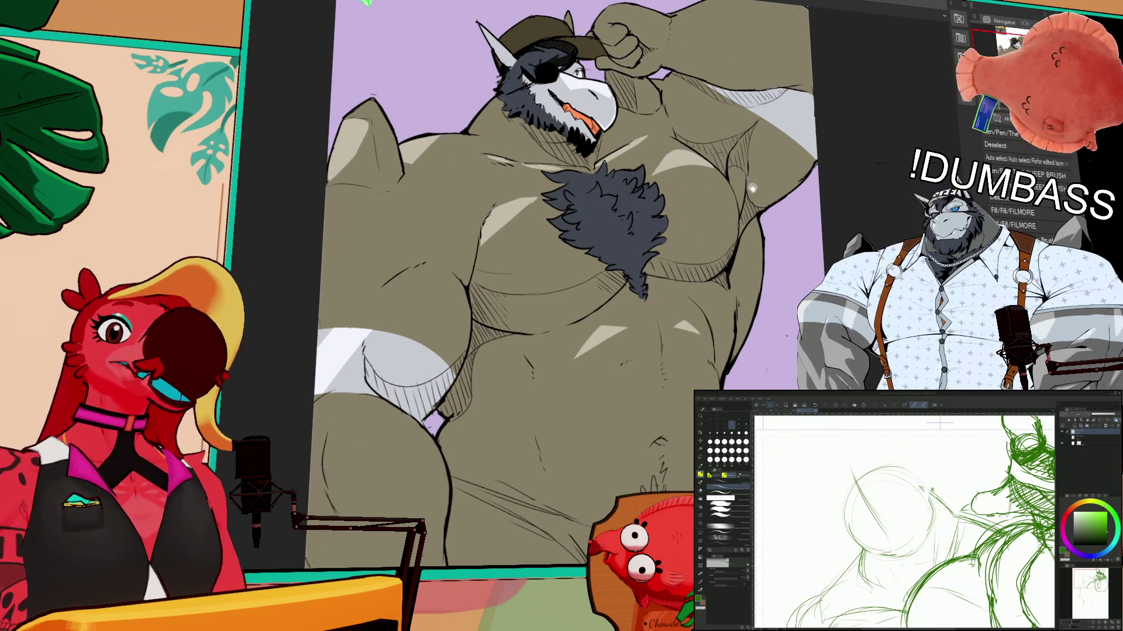
scroll(763, 174, down, 2)
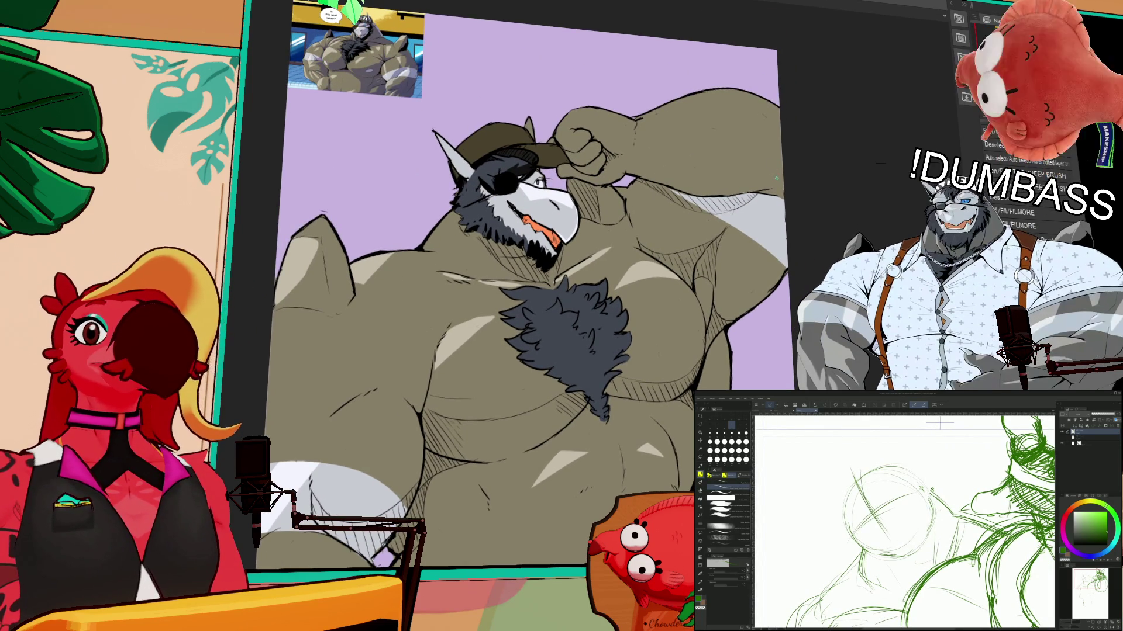
scroll(777, 233, down, 1)
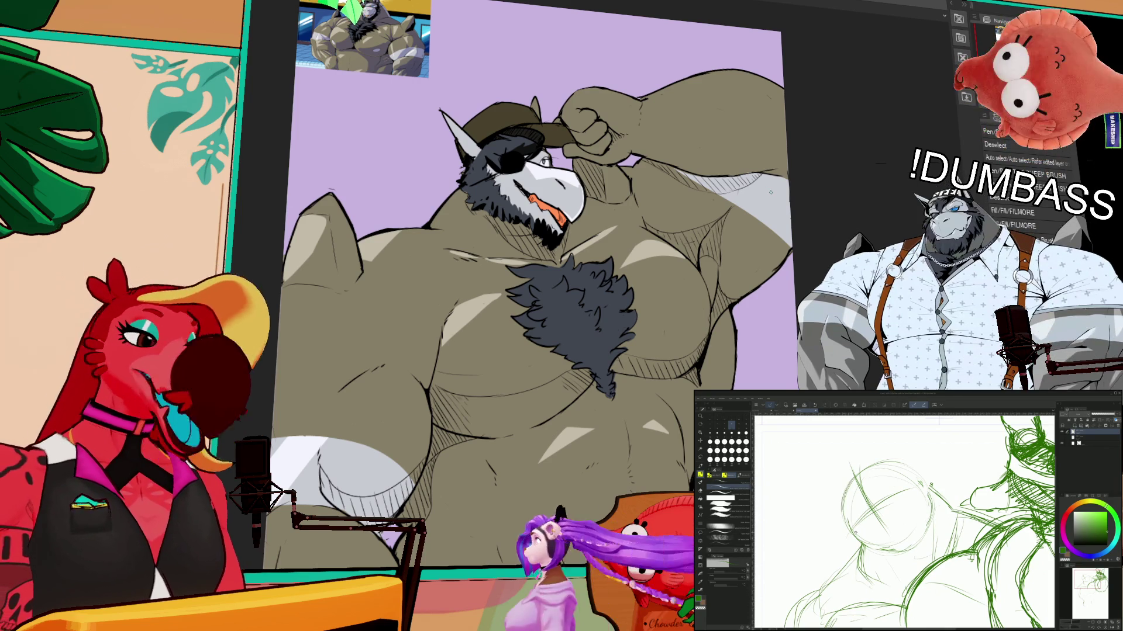
mouse_move(881, 501)
mouse_down()
mouse_move(879, 525)
mouse_move(867, 526)
mouse_move(881, 520)
mouse_up()
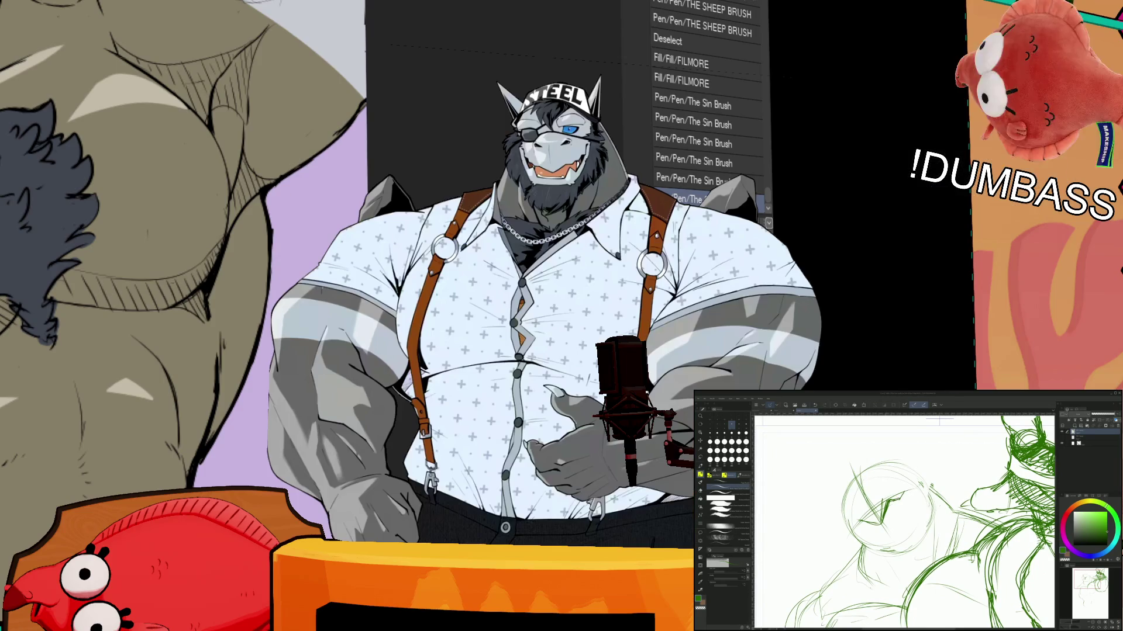
key(e)
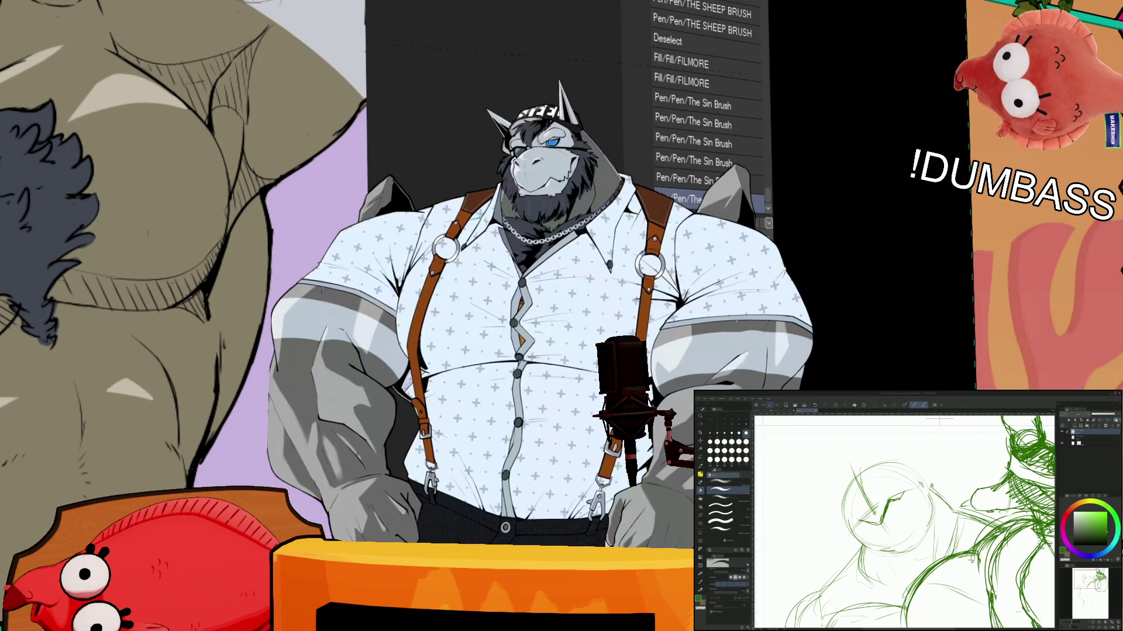
- Add short pen strokes refining the head top and face's left outline, then fit the page
key(p)
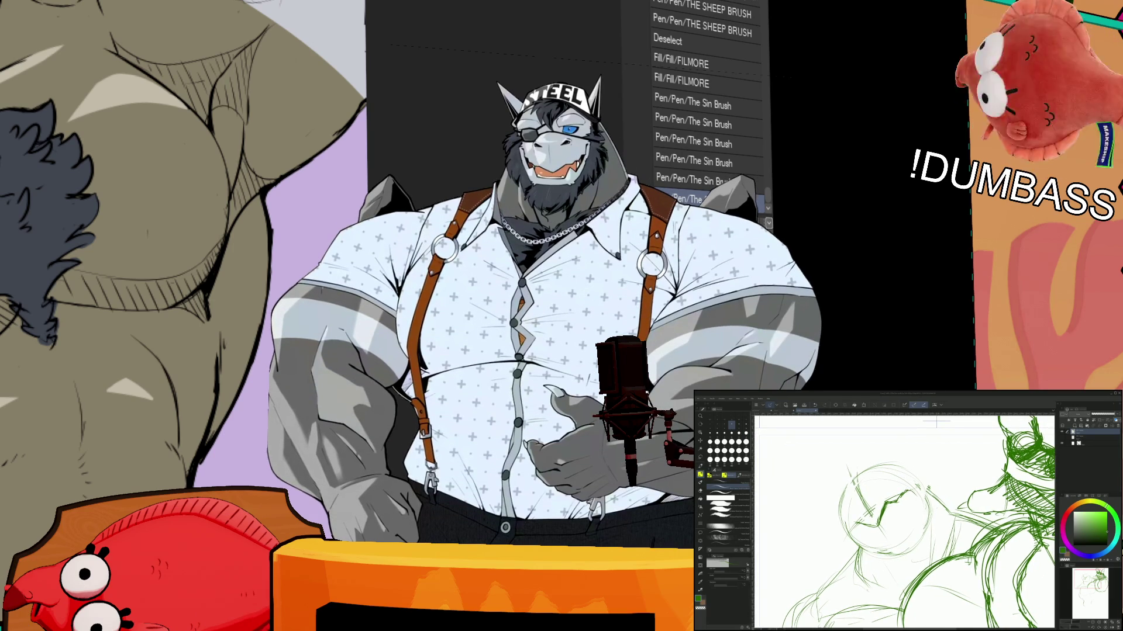
mouse_move(912, 491)
mouse_down()
mouse_move(934, 504)
mouse_move(925, 468)
mouse_up()
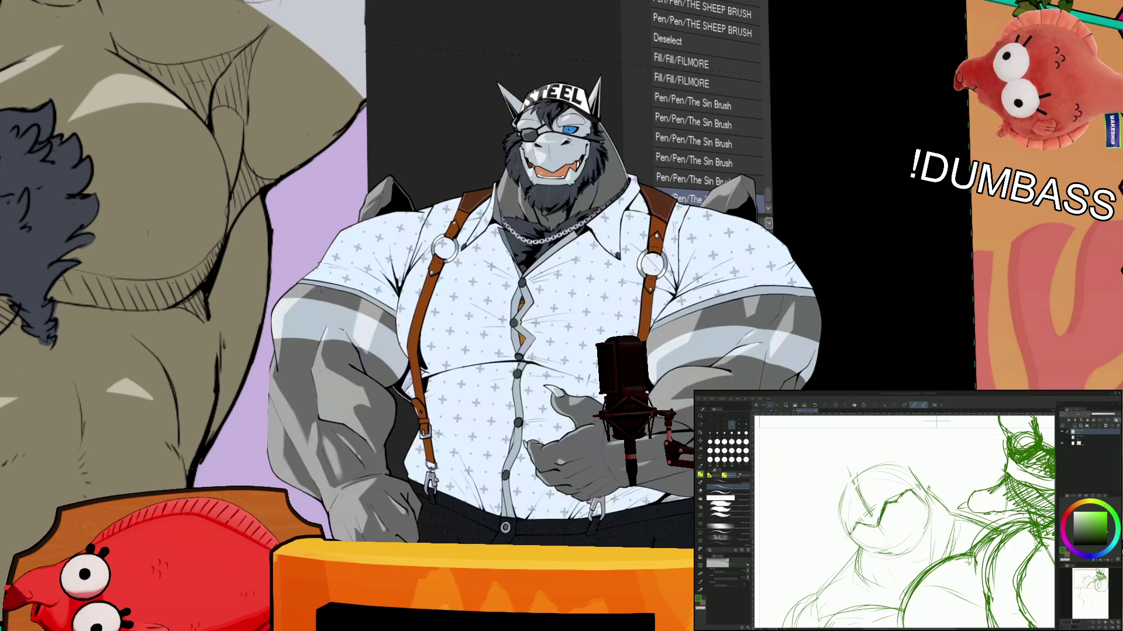
drag(924, 485, 941, 508)
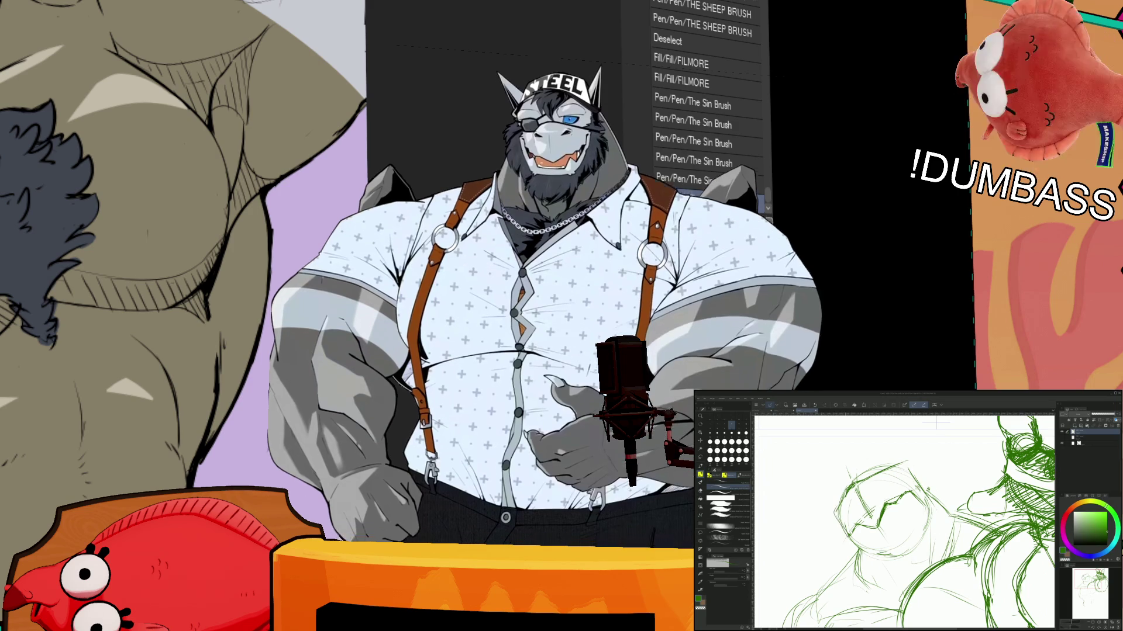
drag(906, 526, 911, 522)
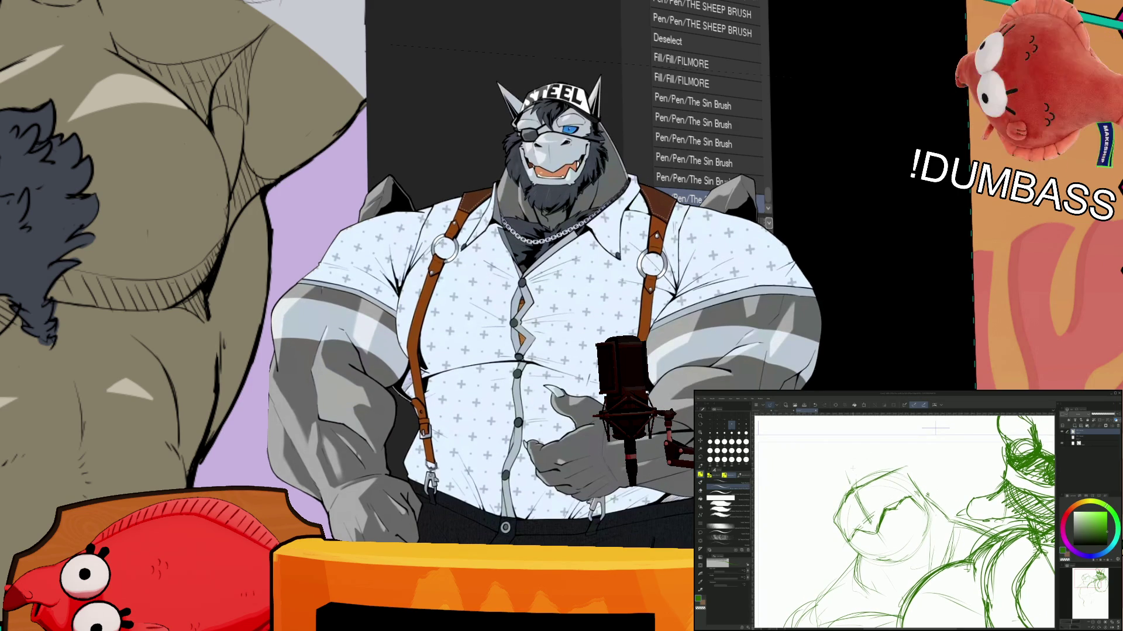
mouse_move(861, 475)
mouse_down()
mouse_move(878, 472)
mouse_move(839, 505)
mouse_move(894, 462)
mouse_up()
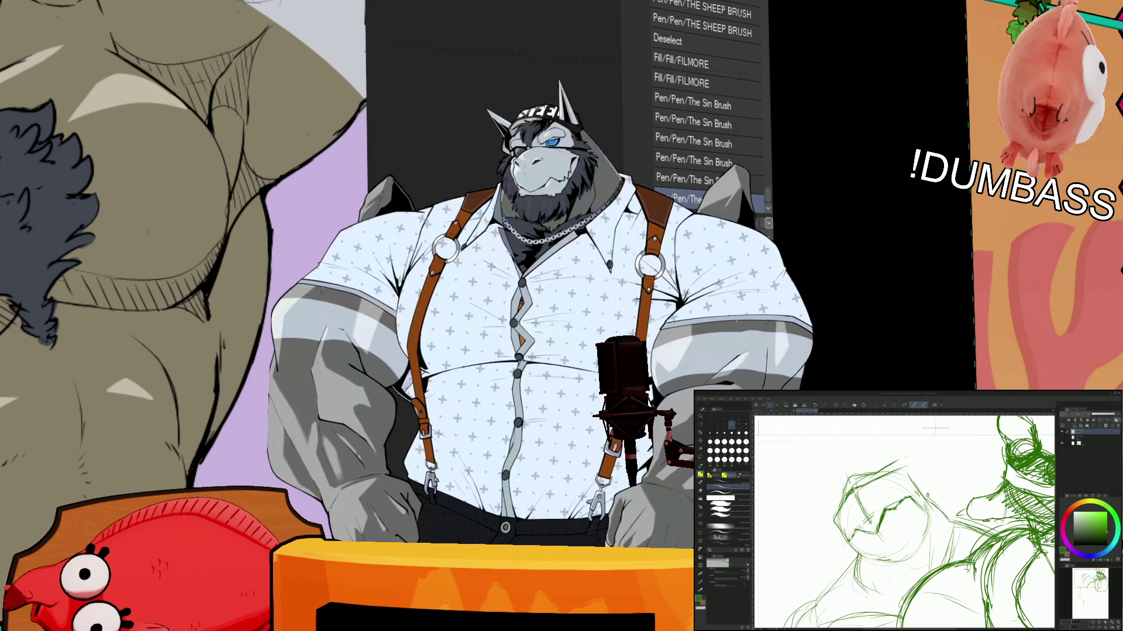
drag(837, 502, 828, 522)
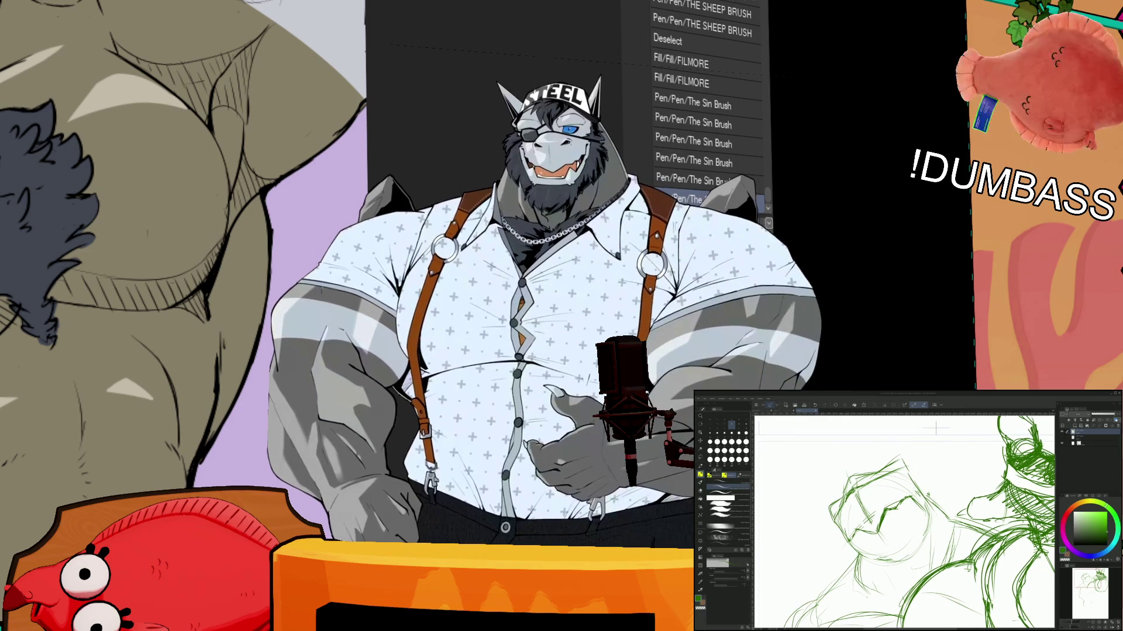
mouse_move(885, 470)
mouse_down()
mouse_move(910, 427)
mouse_move(924, 491)
mouse_up()
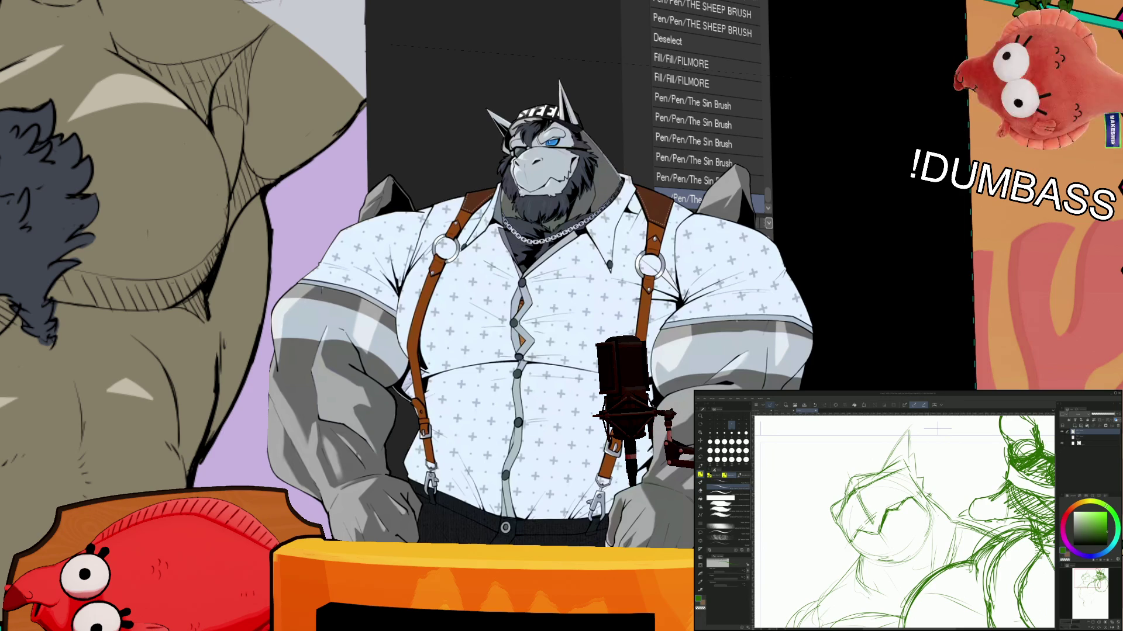
drag(818, 492, 839, 522)
drag(820, 489, 838, 503)
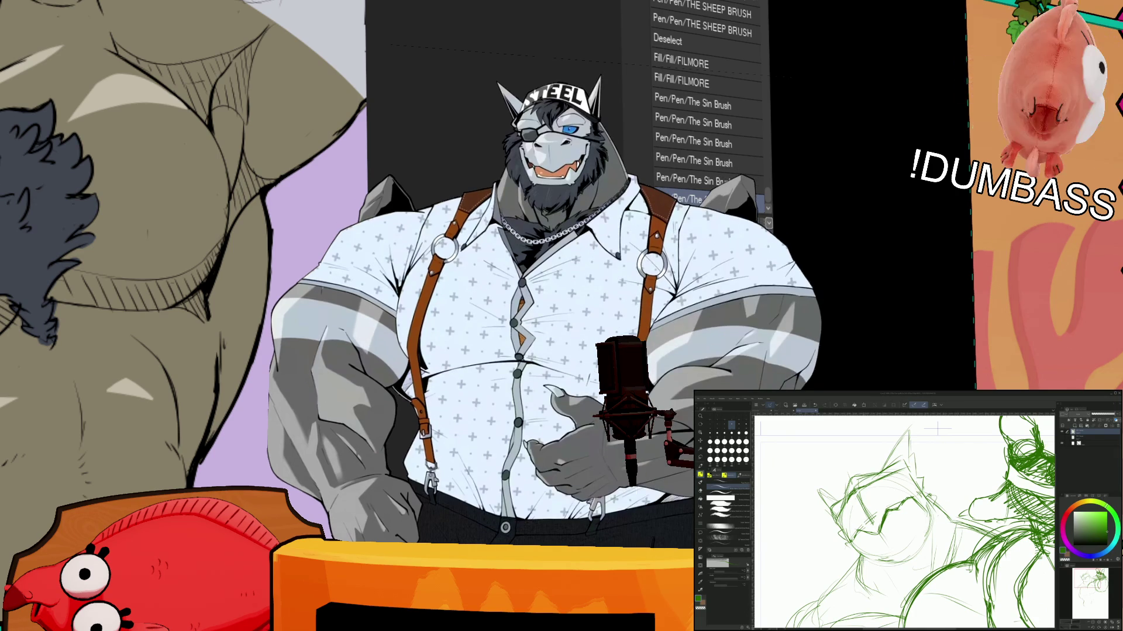
key(ctrl+0)
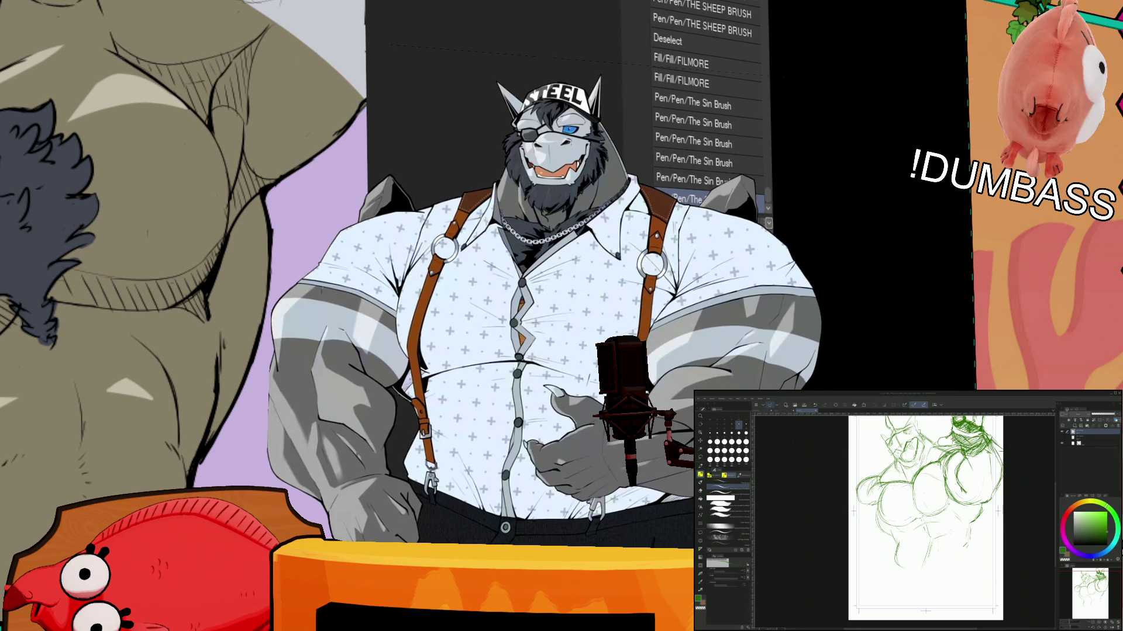
- Sketch several new pencil strokes at the lower left of the green figure
drag(912, 518, 891, 507)
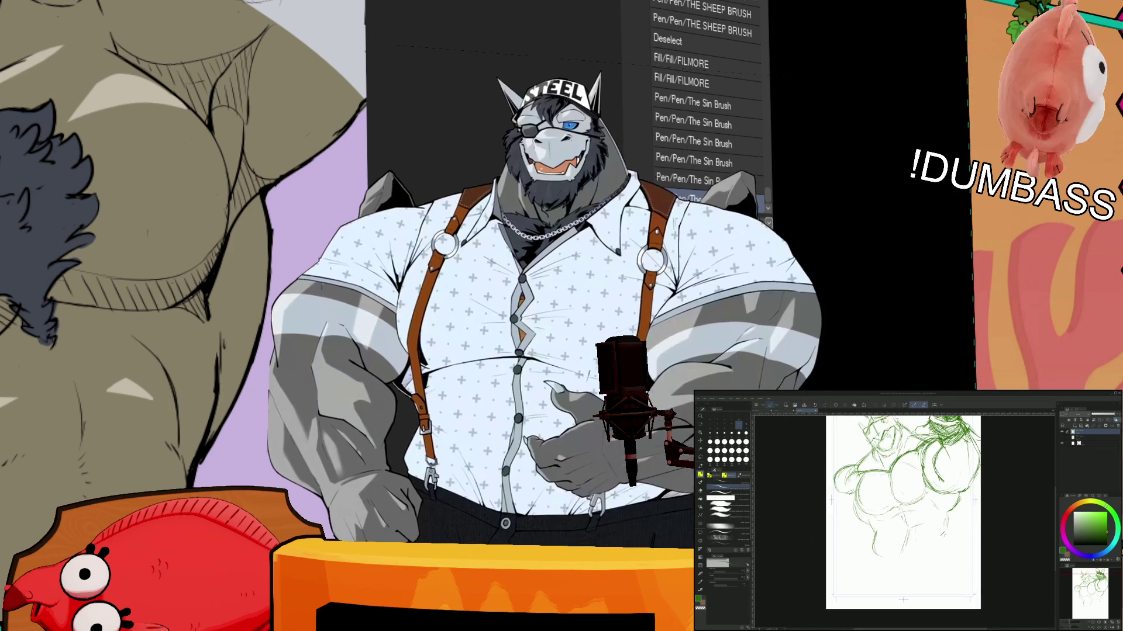
key(p)
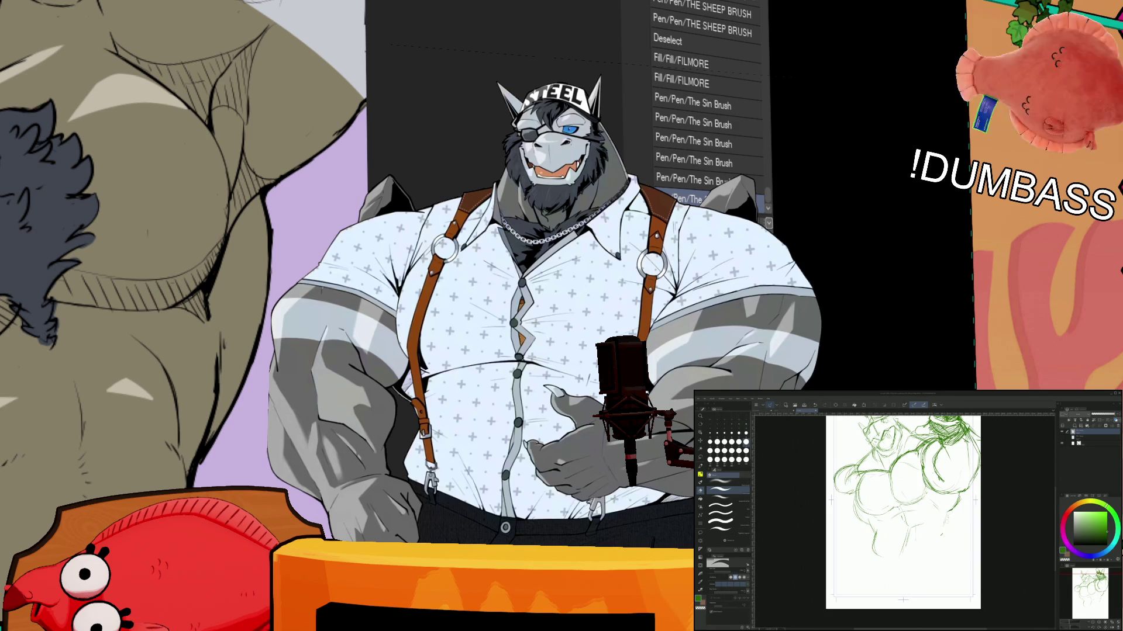
key(p)
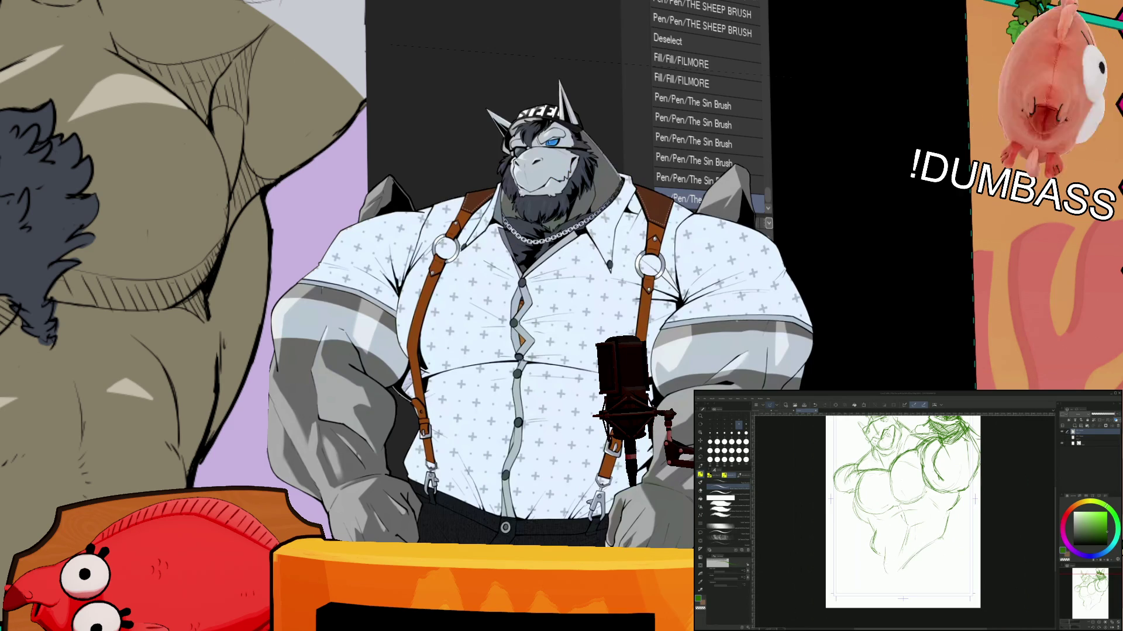
drag(870, 554, 845, 580)
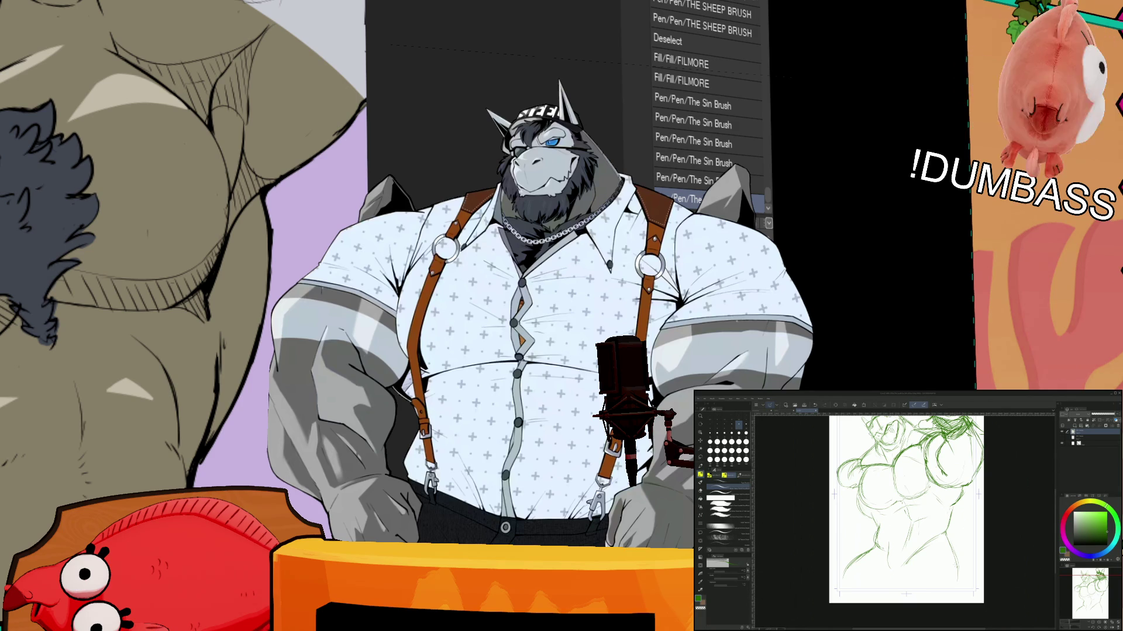
scroll(905, 503, down, 2)
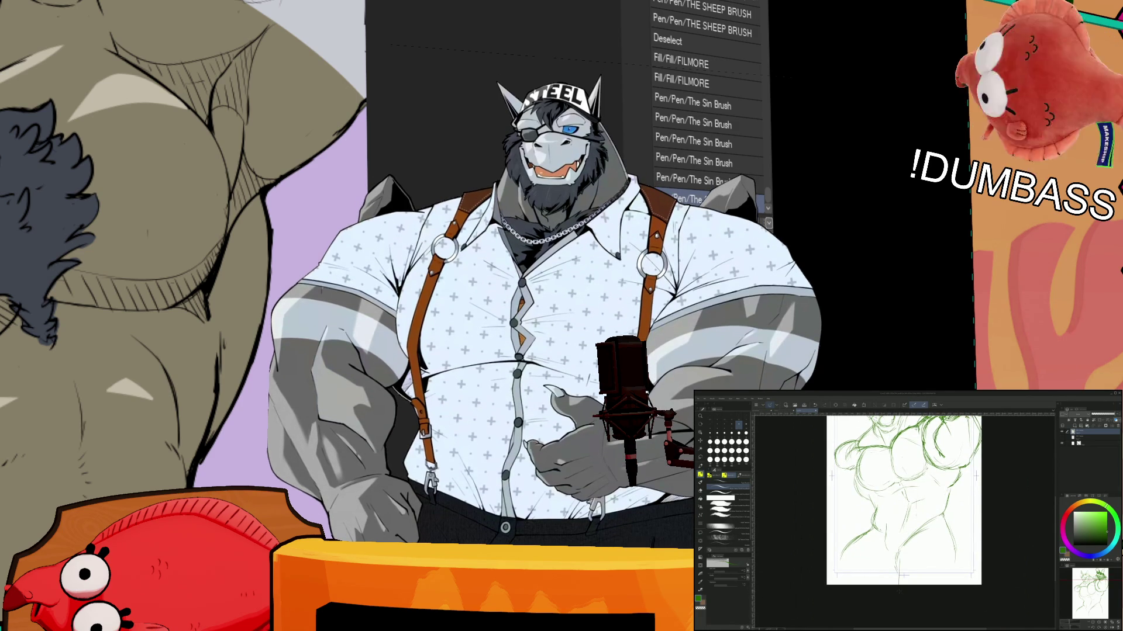
drag(898, 555, 894, 583)
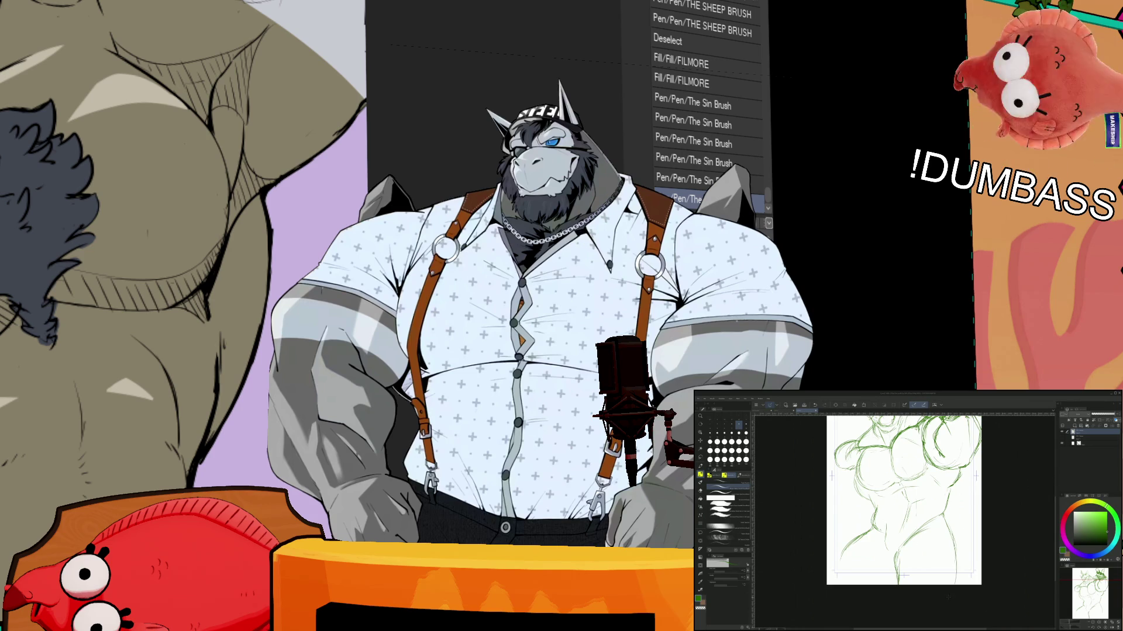
scroll(905, 502, up, 1)
drag(880, 535, 845, 569)
scroll(912, 503, up, 2)
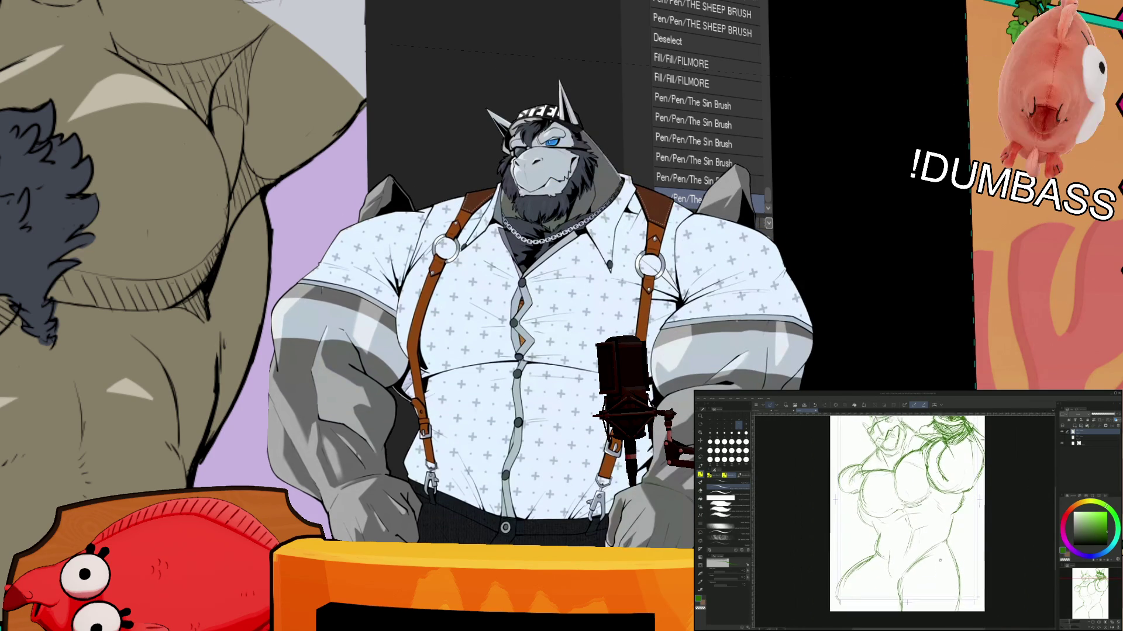
- Erase the stray lines at the figure's lower left and redraw them with the pencil
click(700, 490)
drag(848, 553, 871, 576)
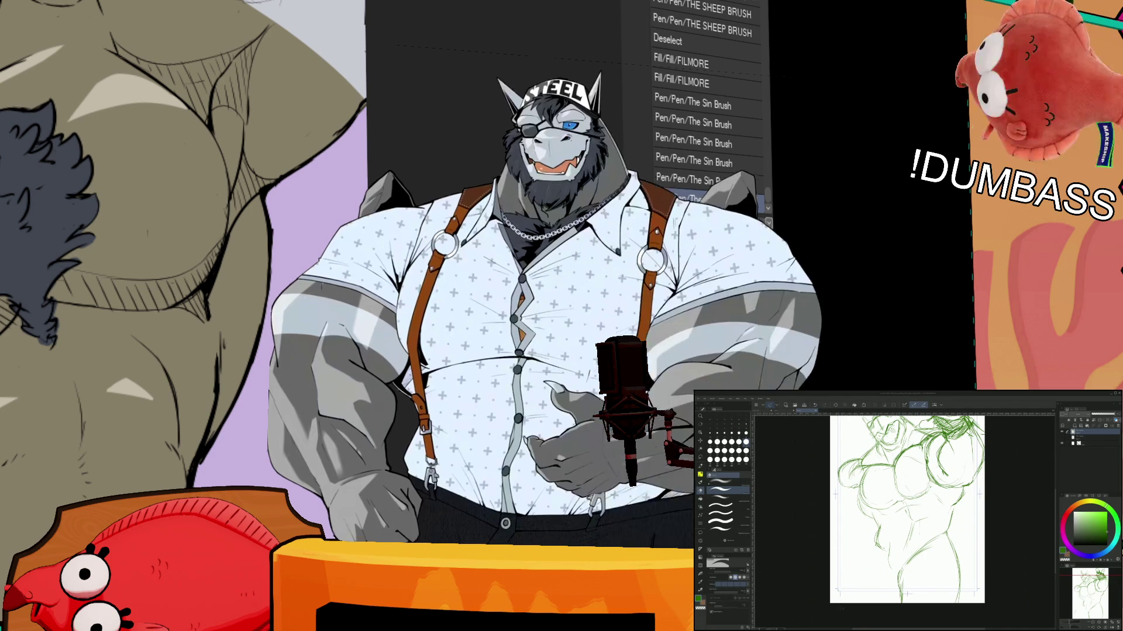
key(p)
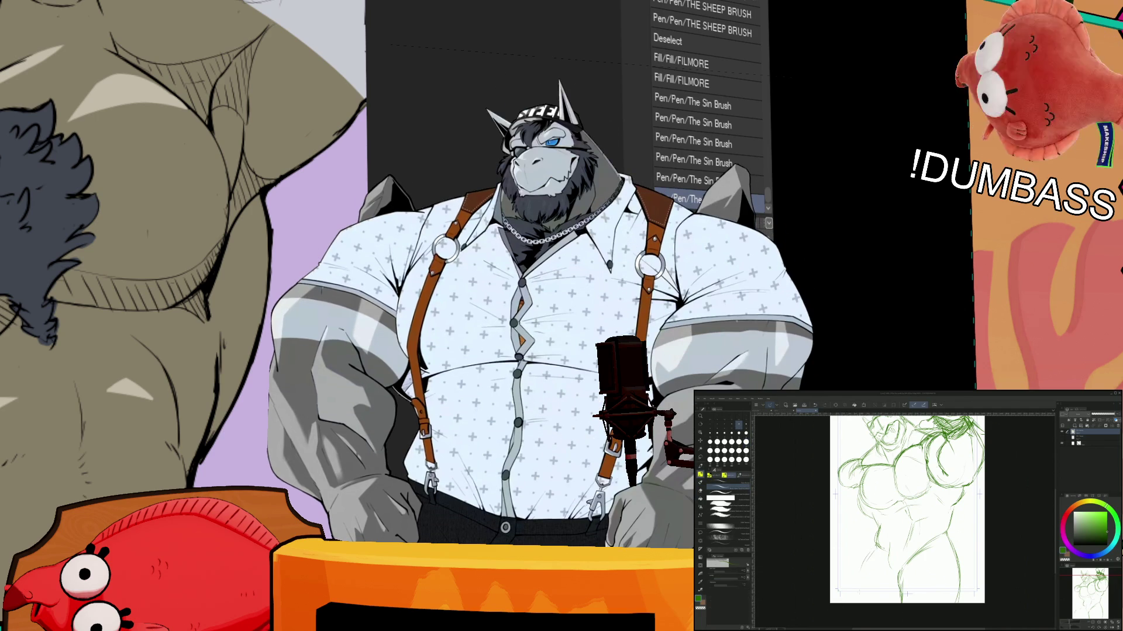
drag(862, 550, 850, 596)
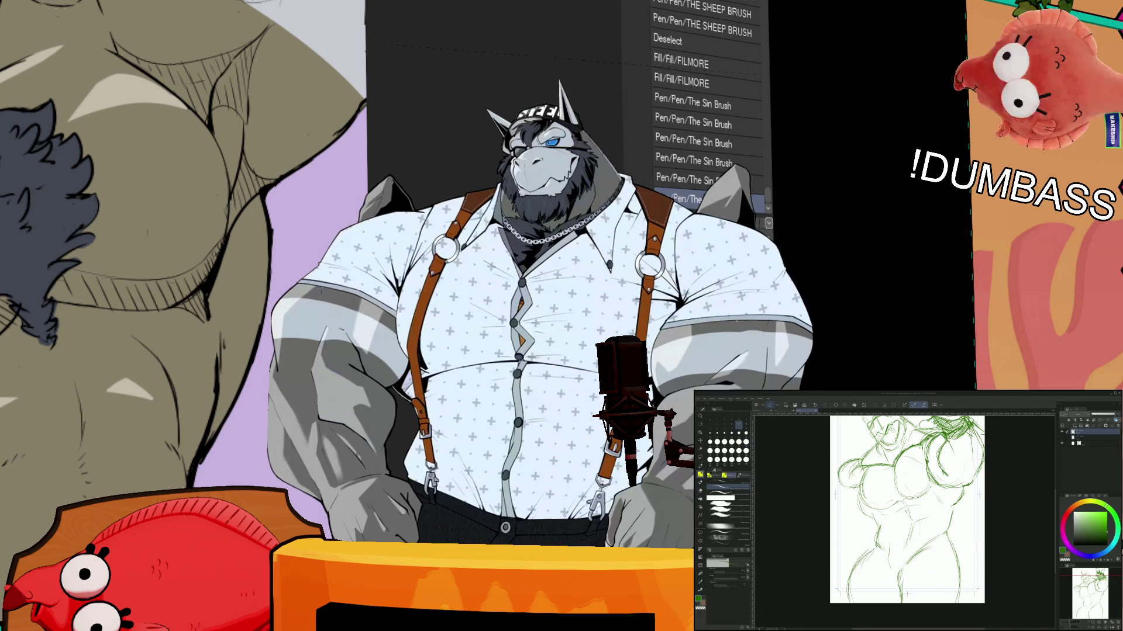
drag(907, 509, 895, 521)
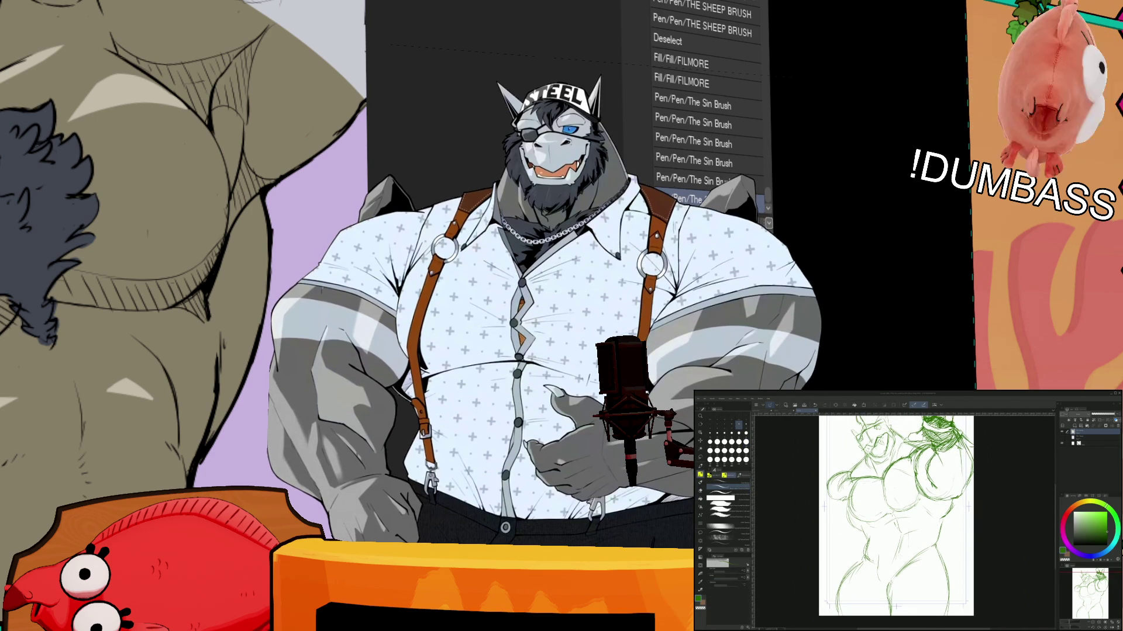
mouse_move(895, 514)
mouse_down()
mouse_move(920, 535)
mouse_move(912, 562)
mouse_up()
key(e)
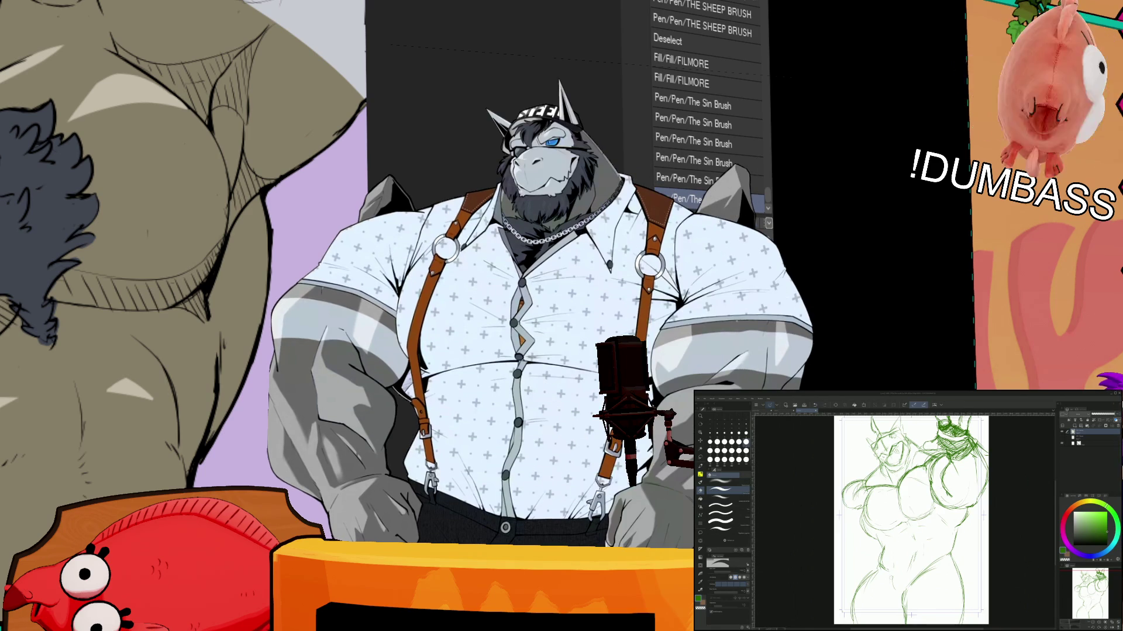
key(p)
scroll(910, 520, down, 1)
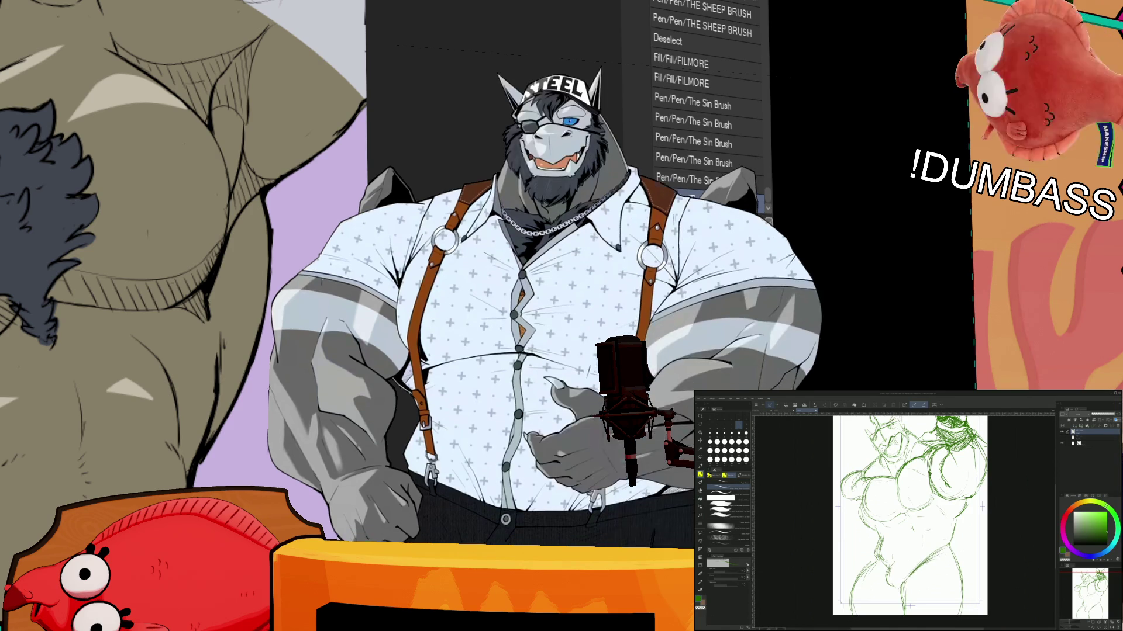
scroll(911, 514, down, 1)
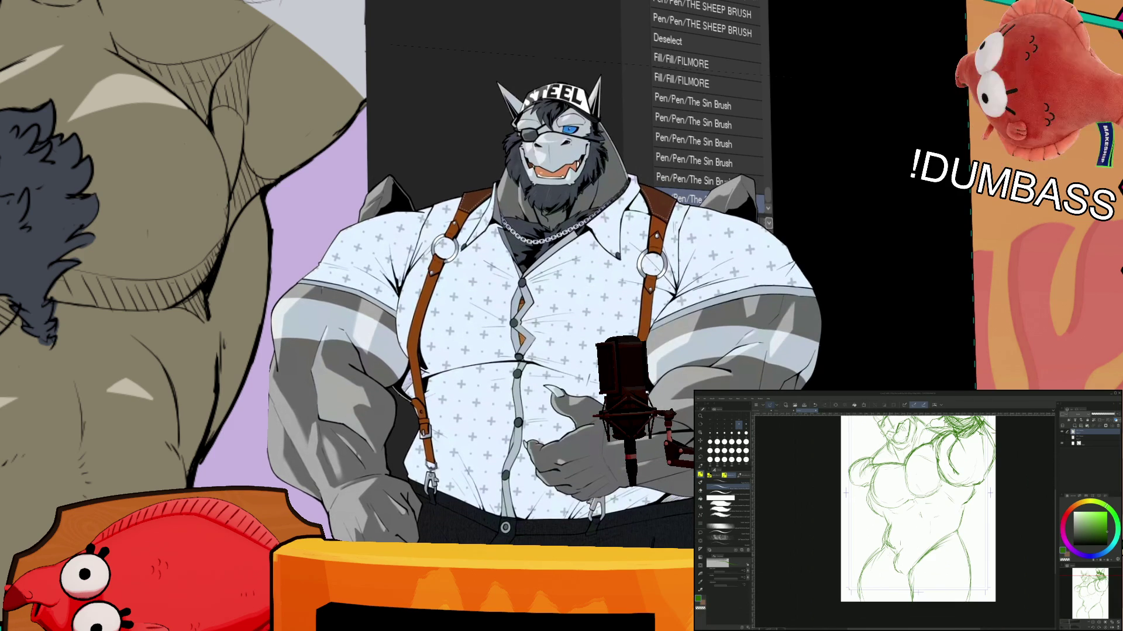
drag(918, 509, 883, 532)
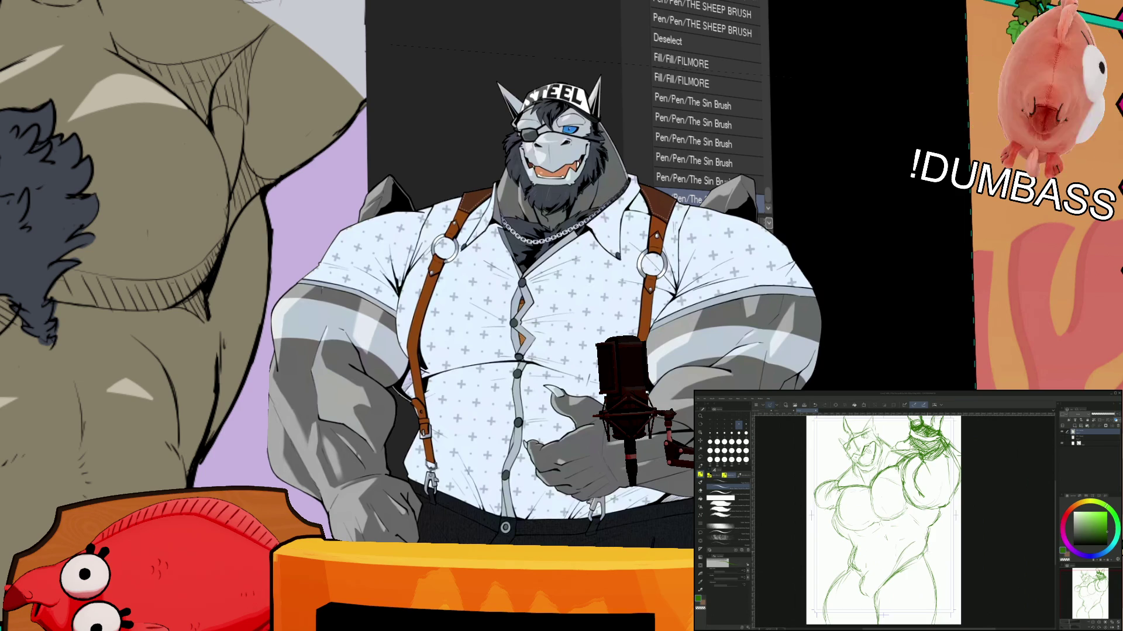
scroll(883, 519, down, 1)
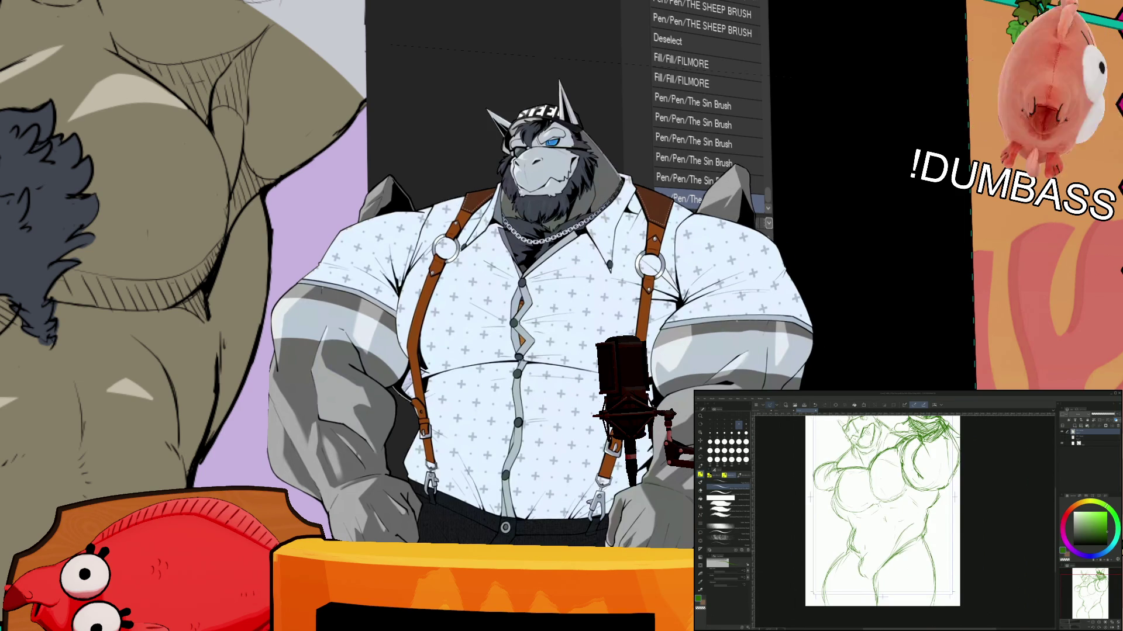
key(p)
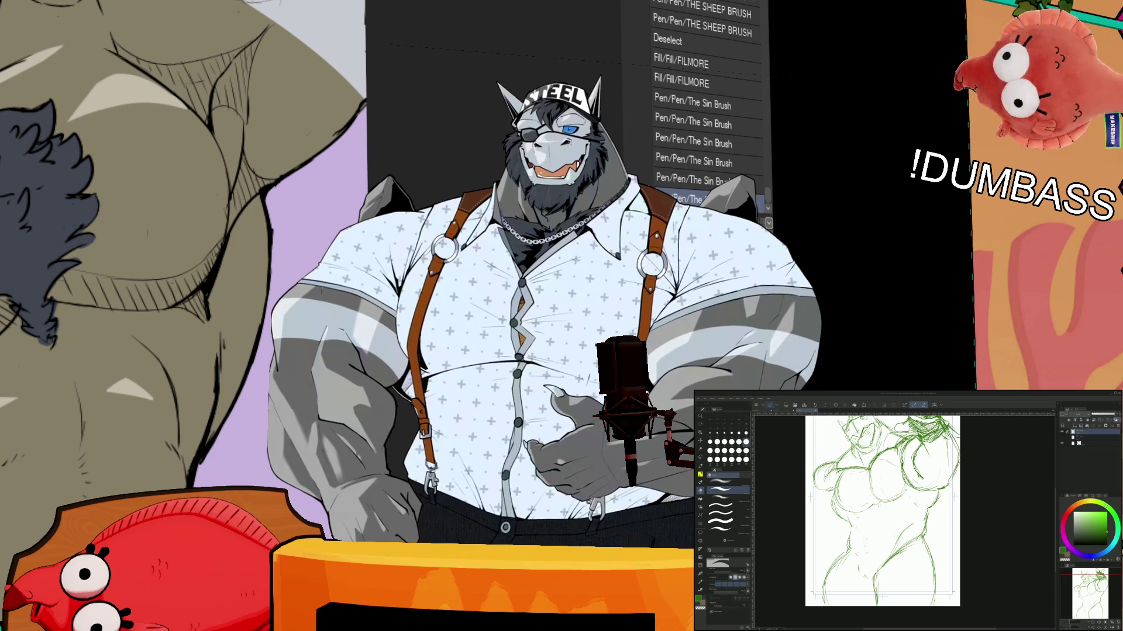
key(b)
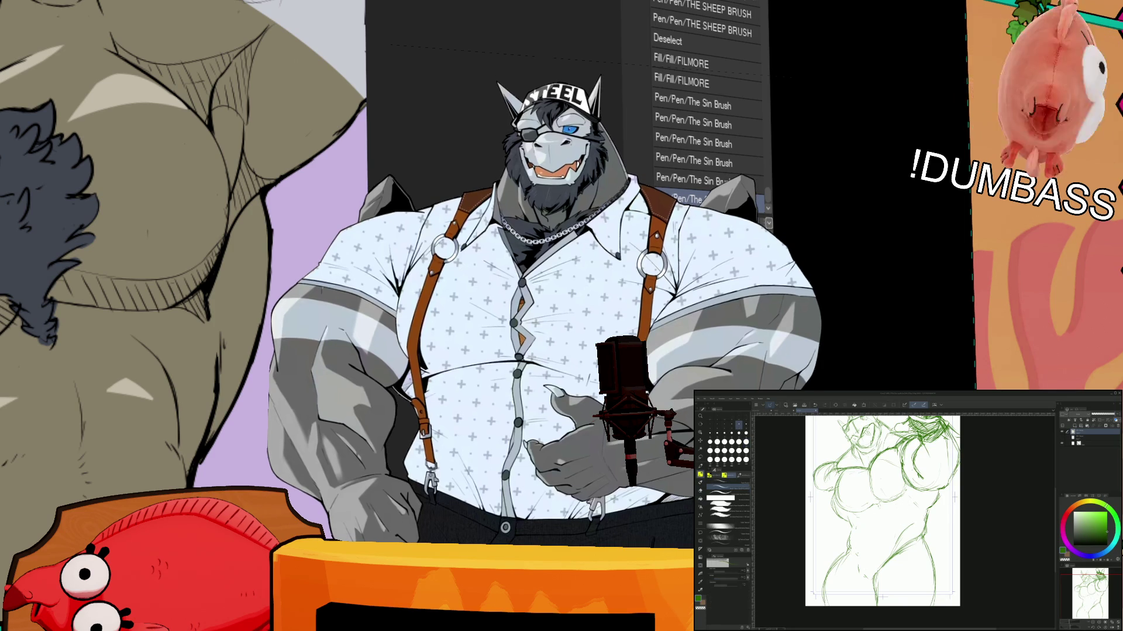
scroll(882, 509, down, 1)
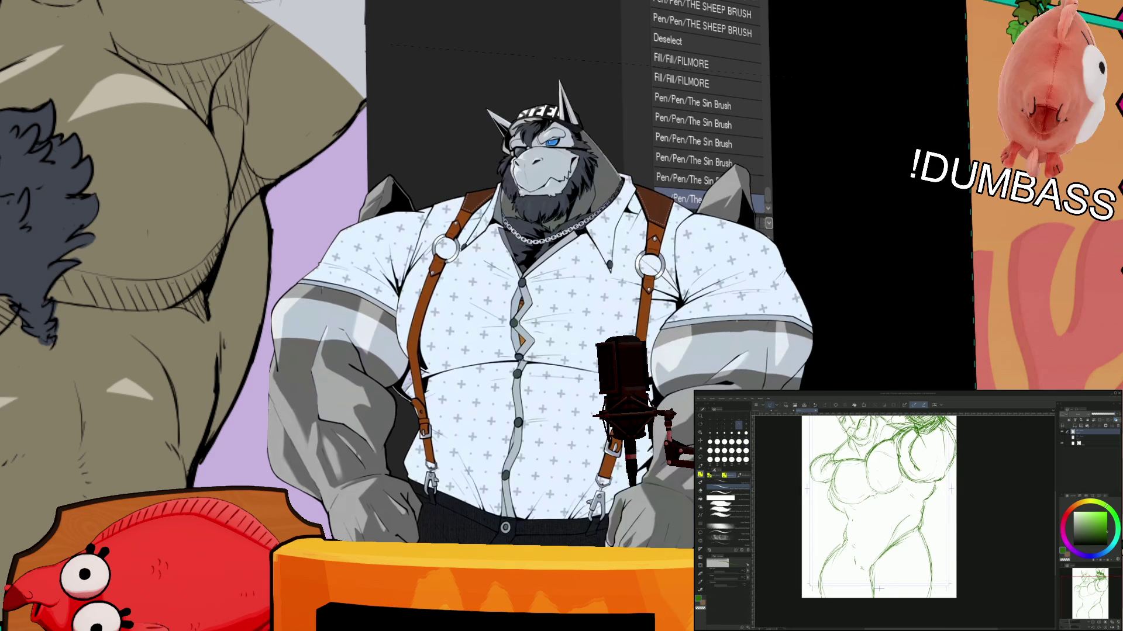
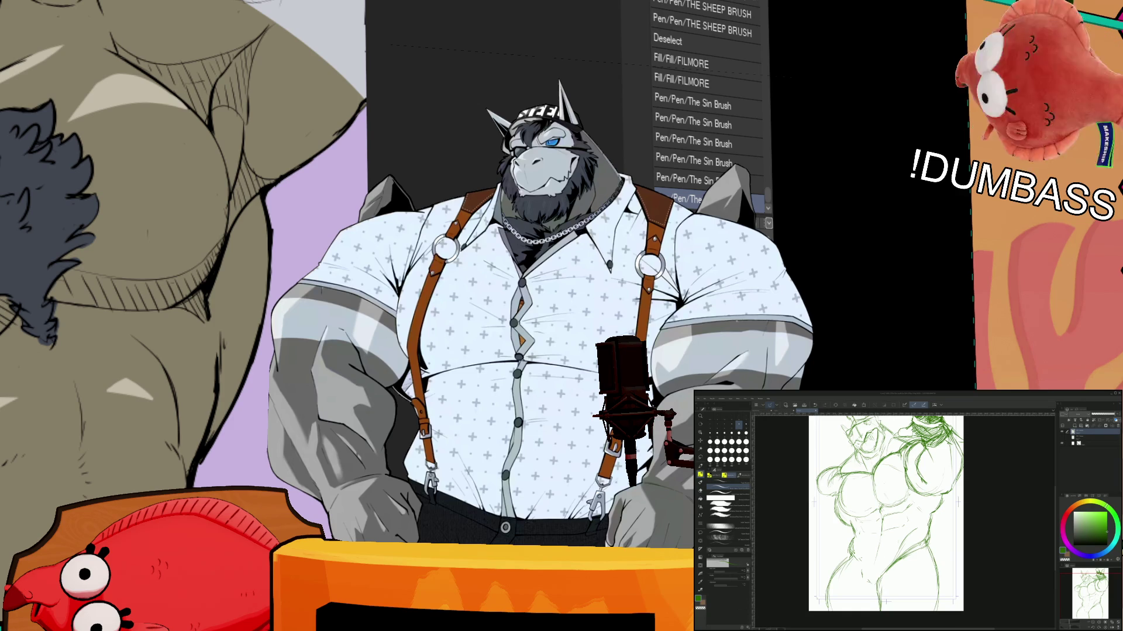
- Frame the torso and erase the old lines beside its left side
scroll(886, 600, down, 1)
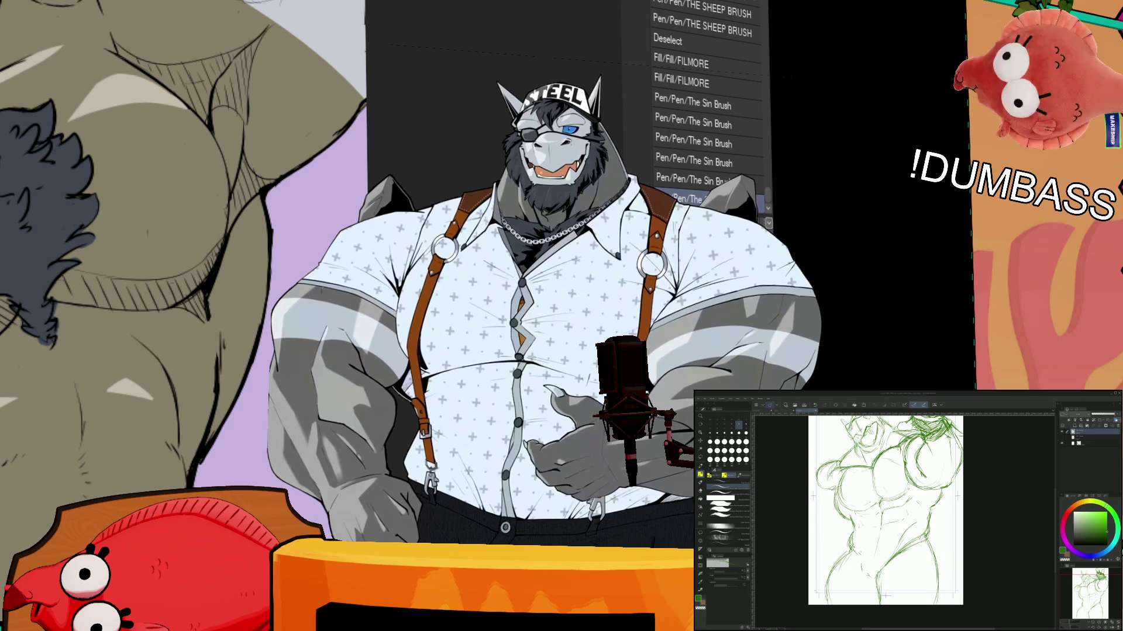
scroll(885, 509, down, 2)
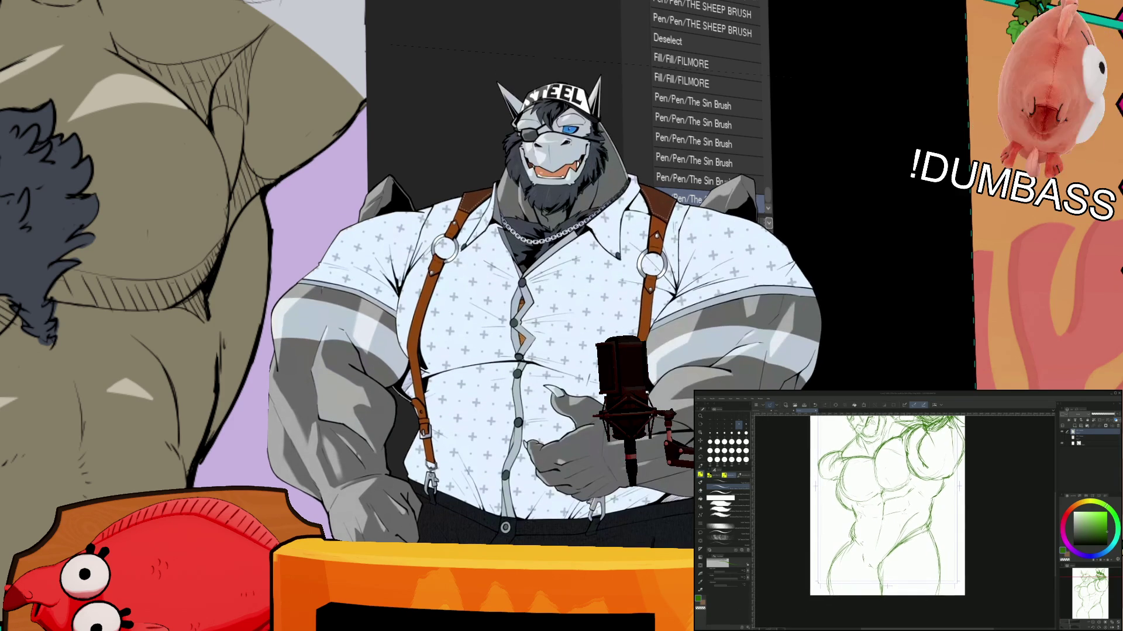
scroll(880, 520, up, 2)
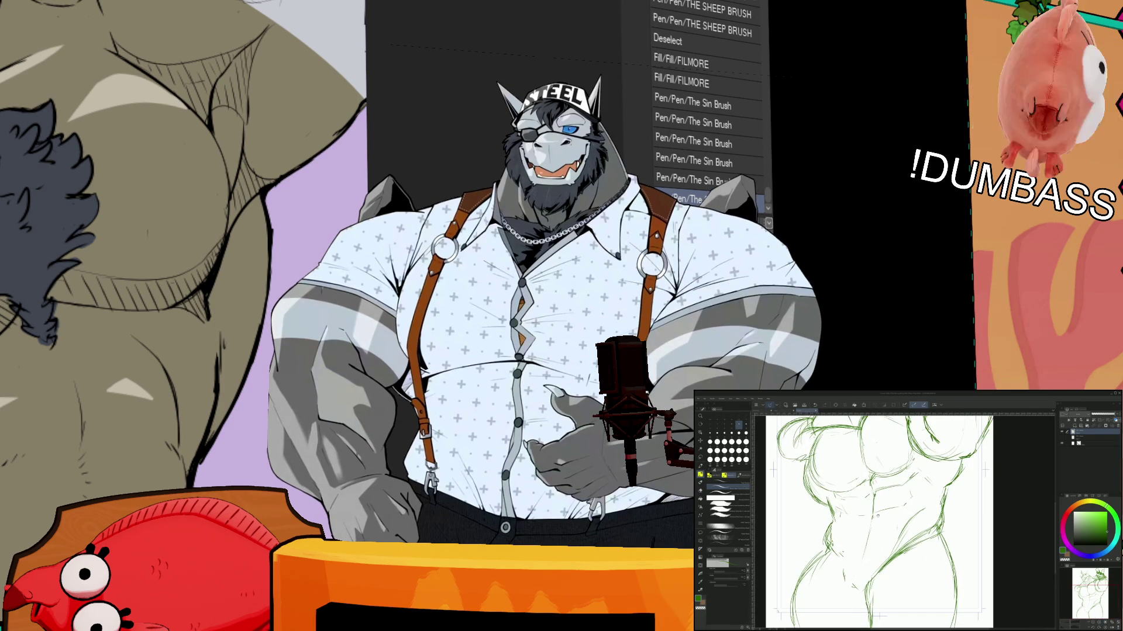
drag(878, 518, 884, 518)
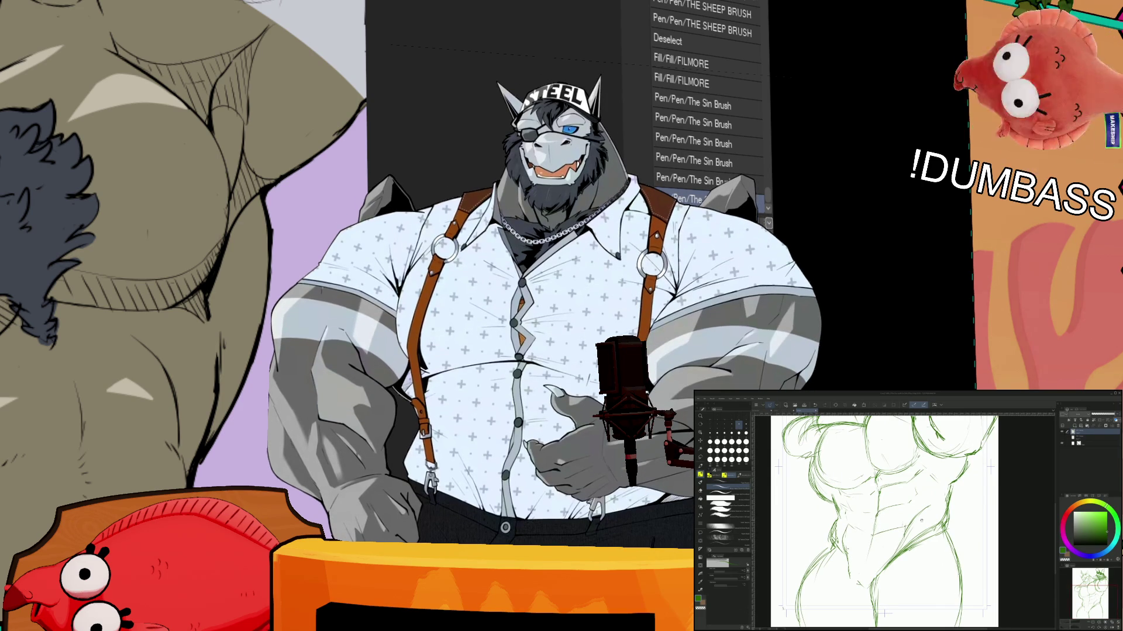
scroll(922, 517, up, 1)
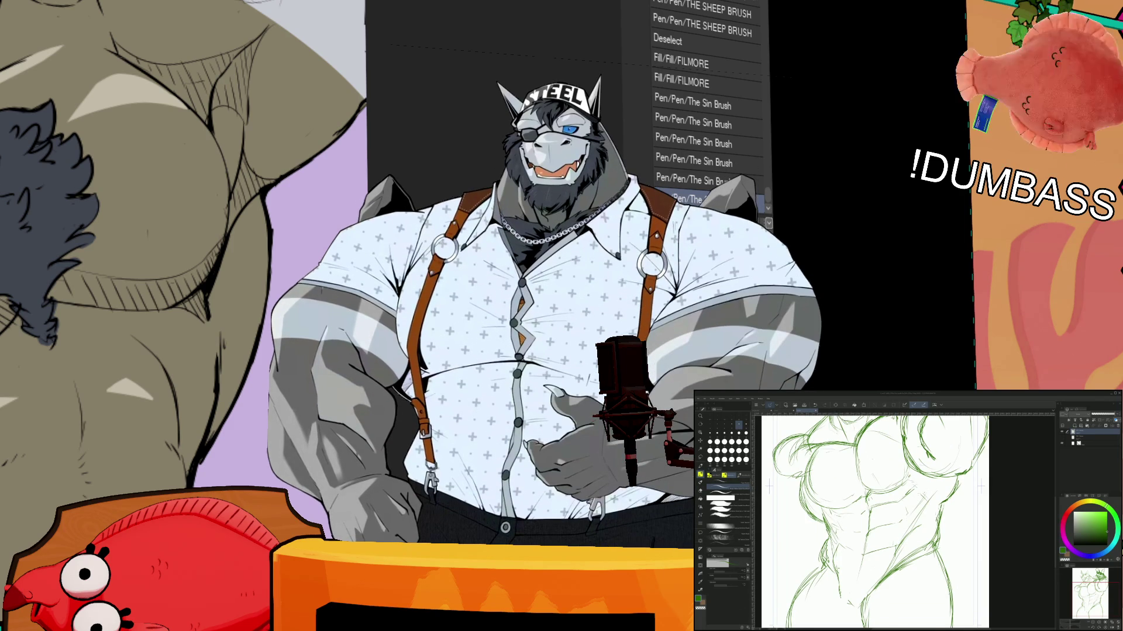
scroll(871, 520, right, 1)
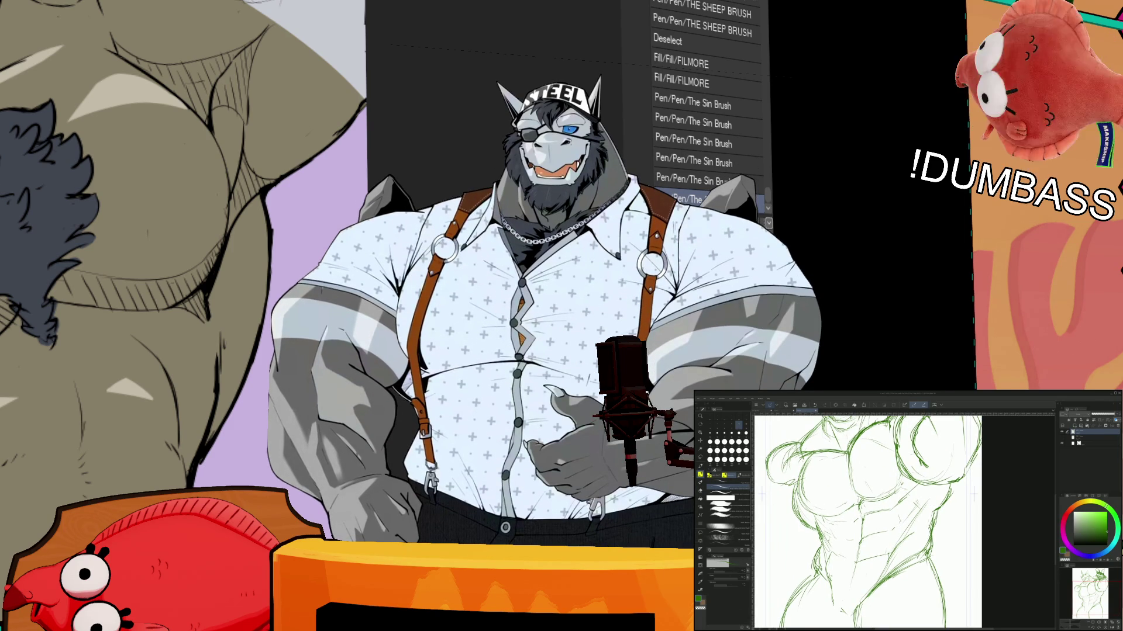
scroll(869, 521, up, 1)
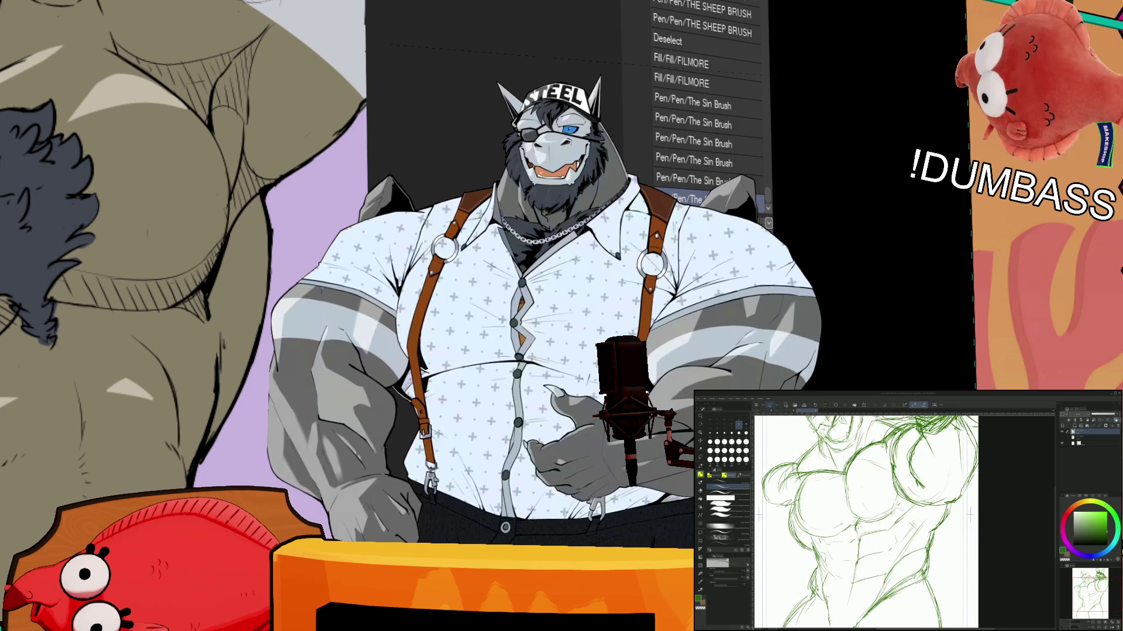
scroll(872, 520, up, 2)
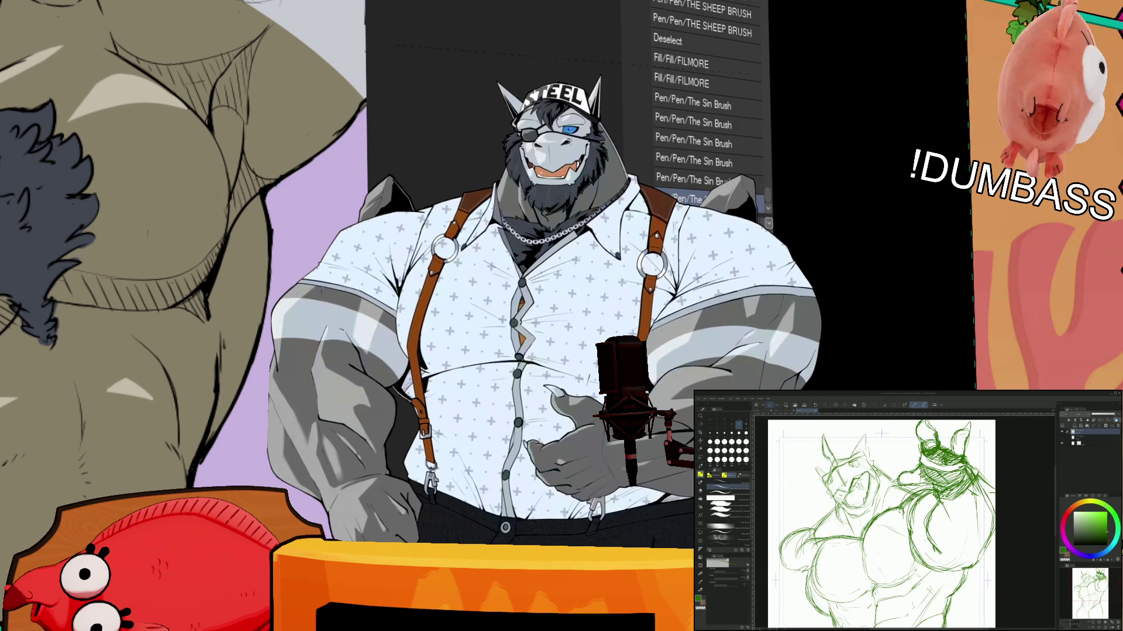
scroll(873, 525, up, 2)
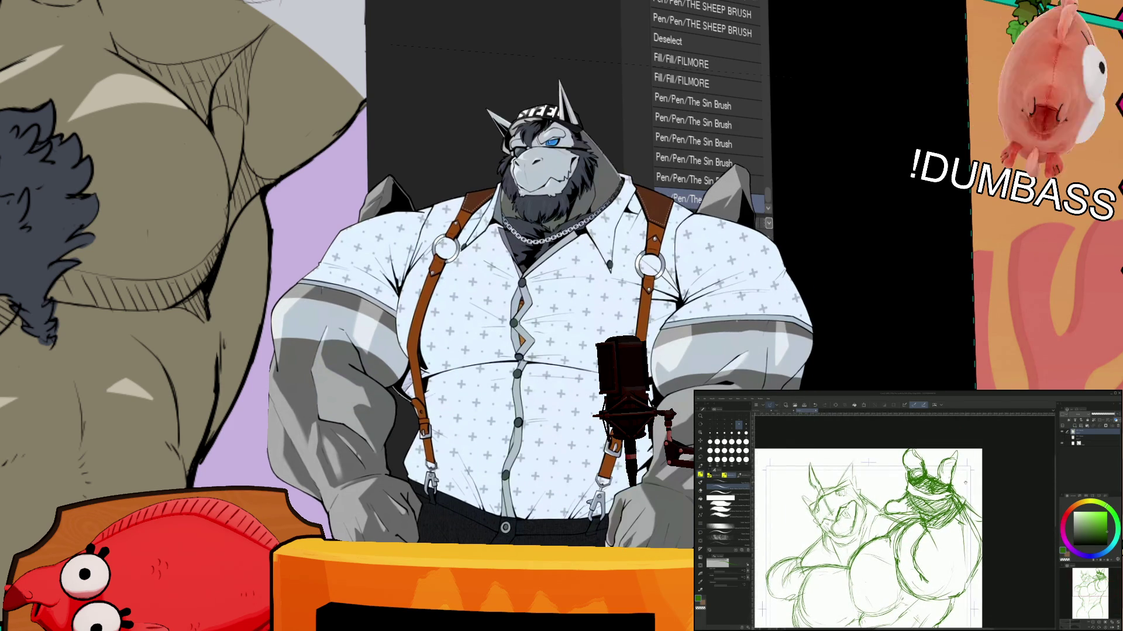
scroll(965, 483, down, 2)
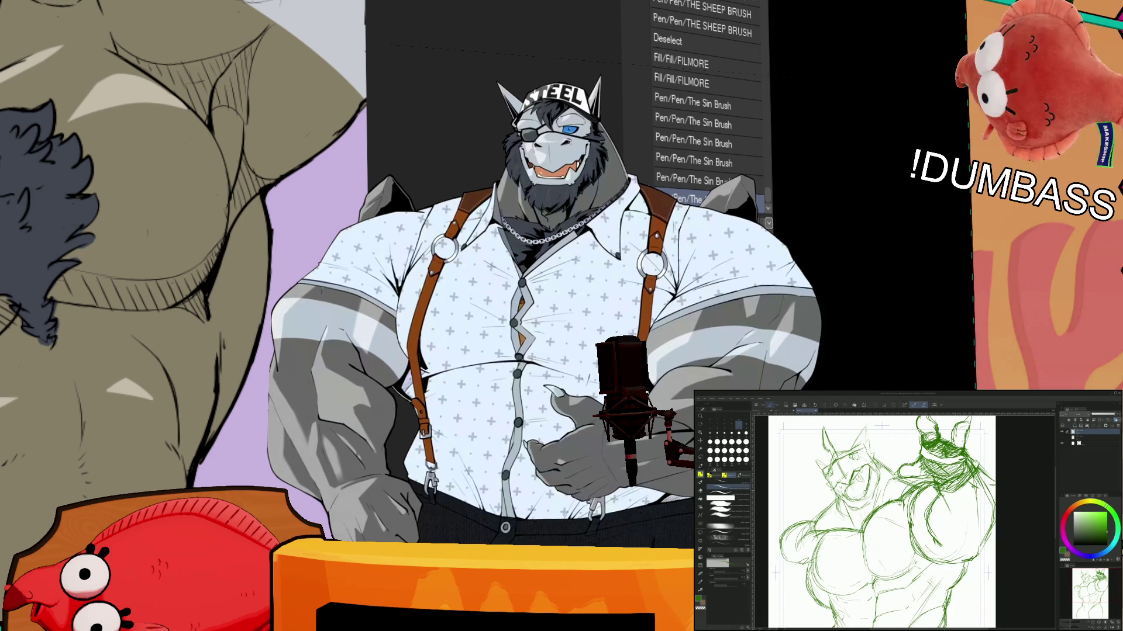
scroll(907, 520, up, 2)
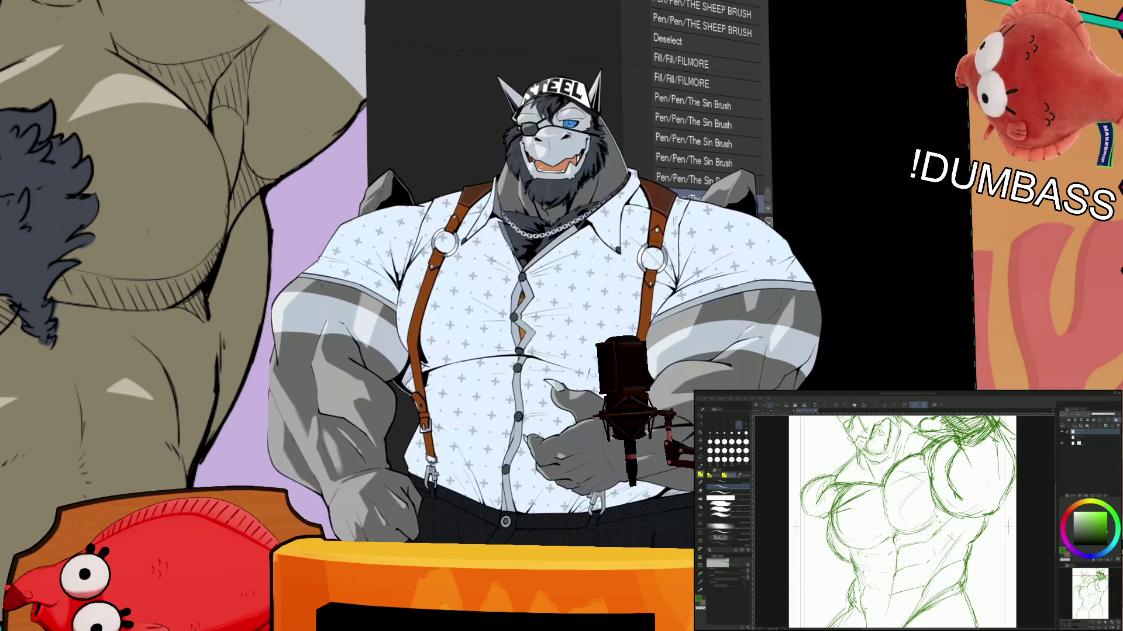
key(b)
mouse_move(845, 494)
mouse_down()
mouse_move(824, 482)
mouse_move(806, 506)
mouse_up()
- Redraw the torso's left contour with fresh green pencil strokes
key(p)
drag(838, 473, 818, 475)
drag(807, 485, 800, 500)
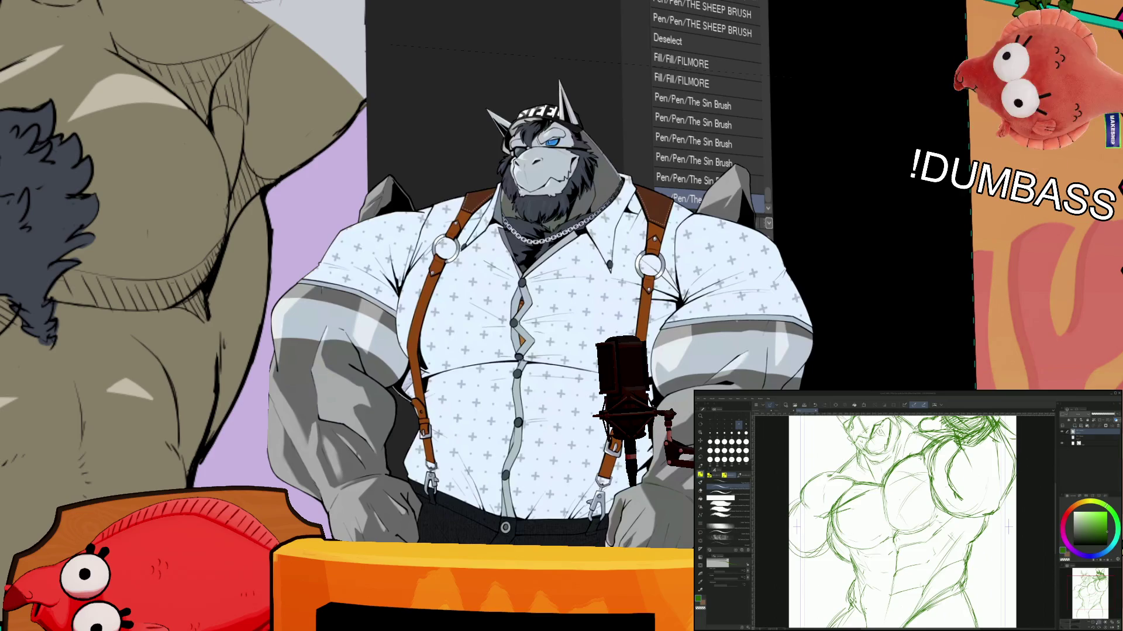
scroll(900, 521, down, 5)
scroll(889, 520, up, 2)
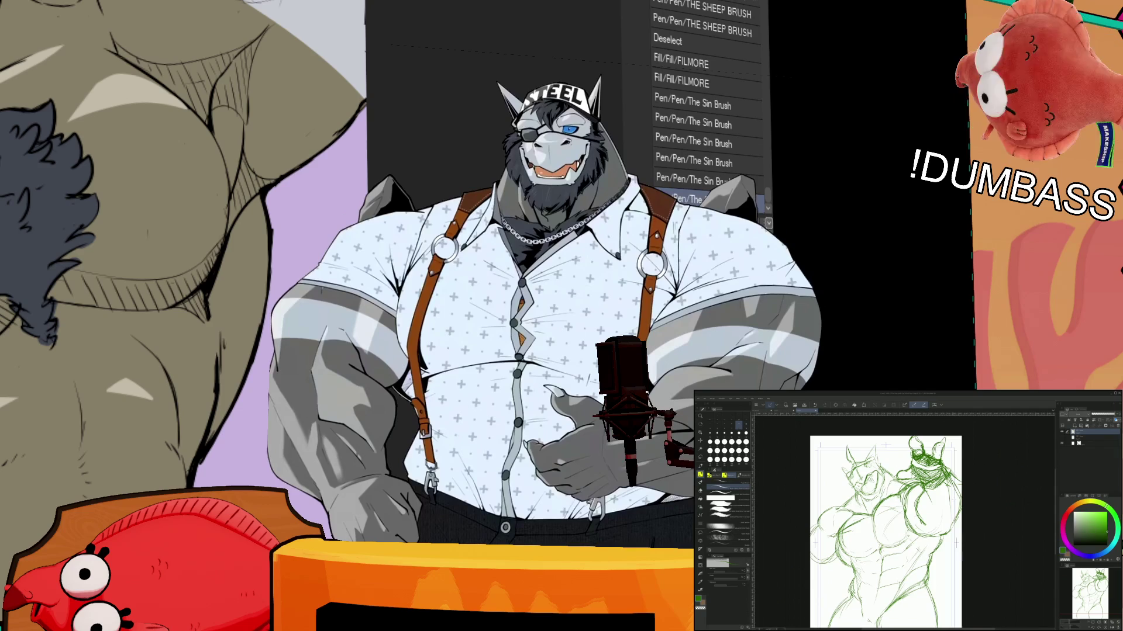
drag(886, 526, 901, 507)
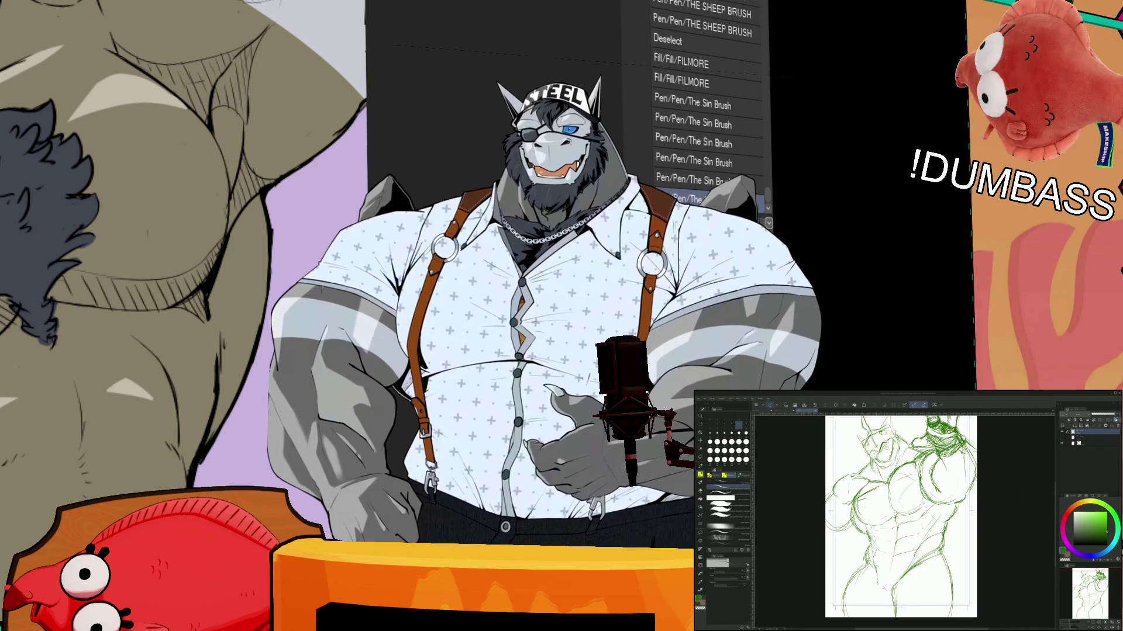
key(p)
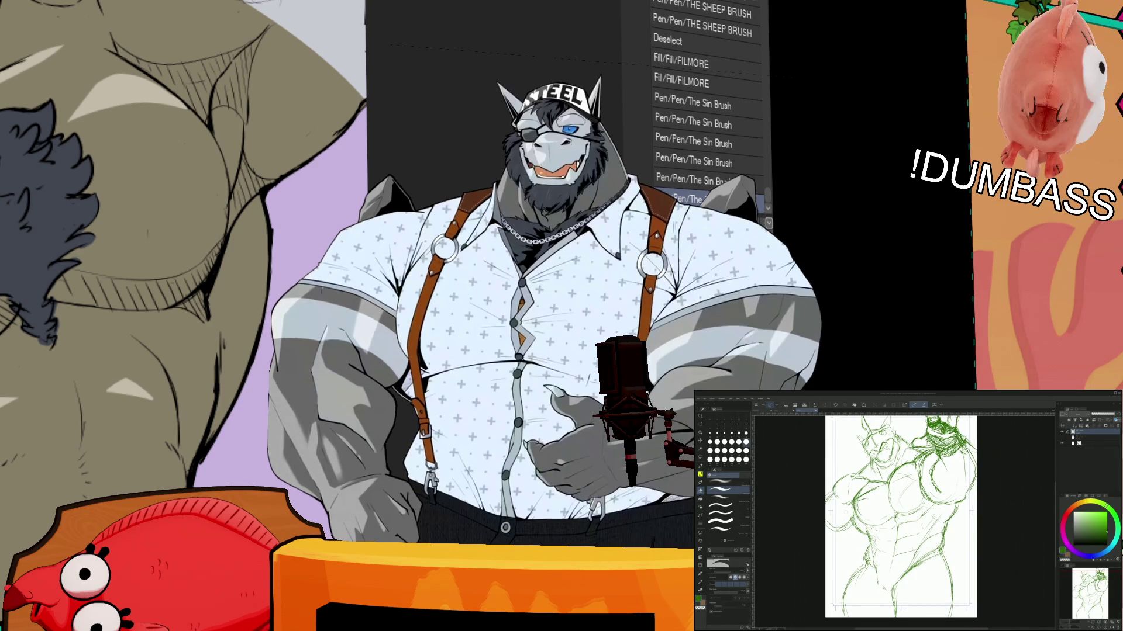
key(e)
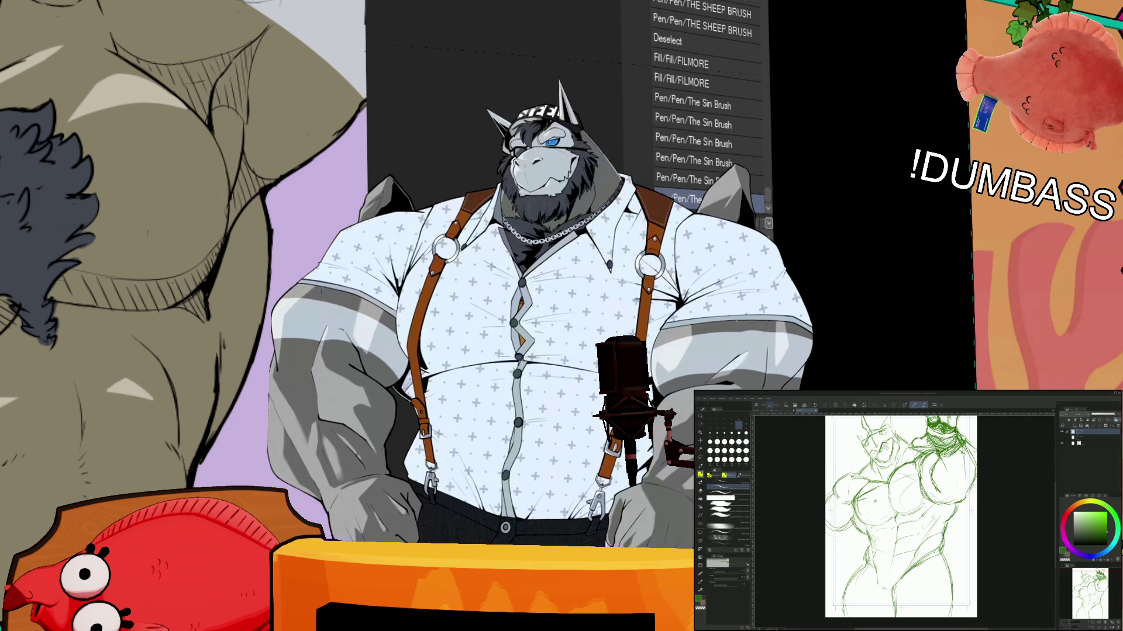
drag(895, 515, 879, 545)
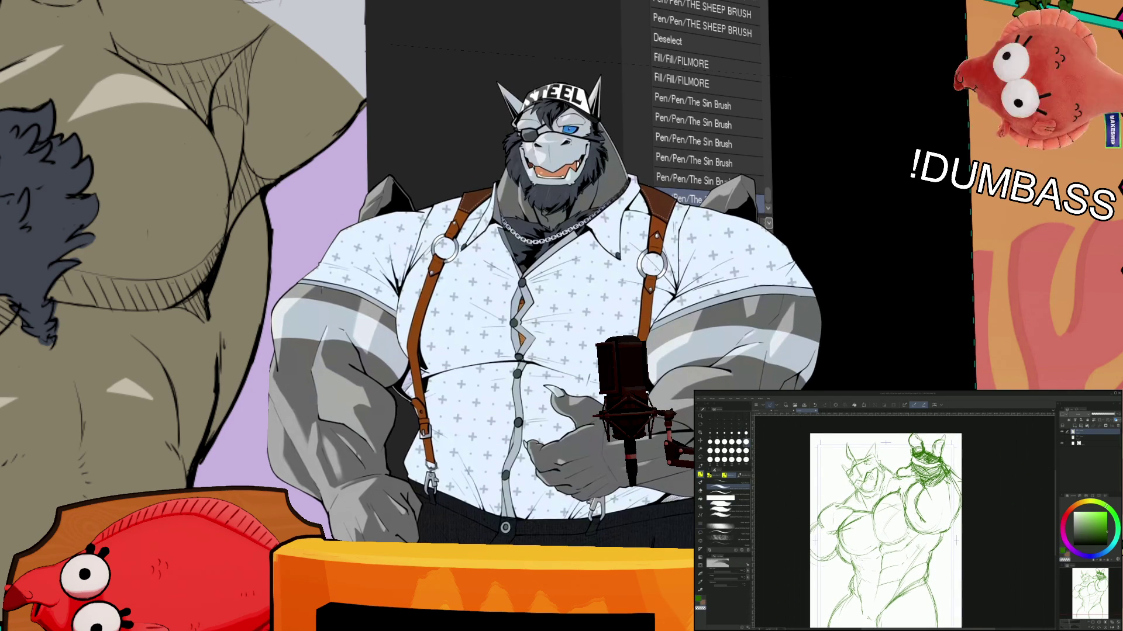
key(p)
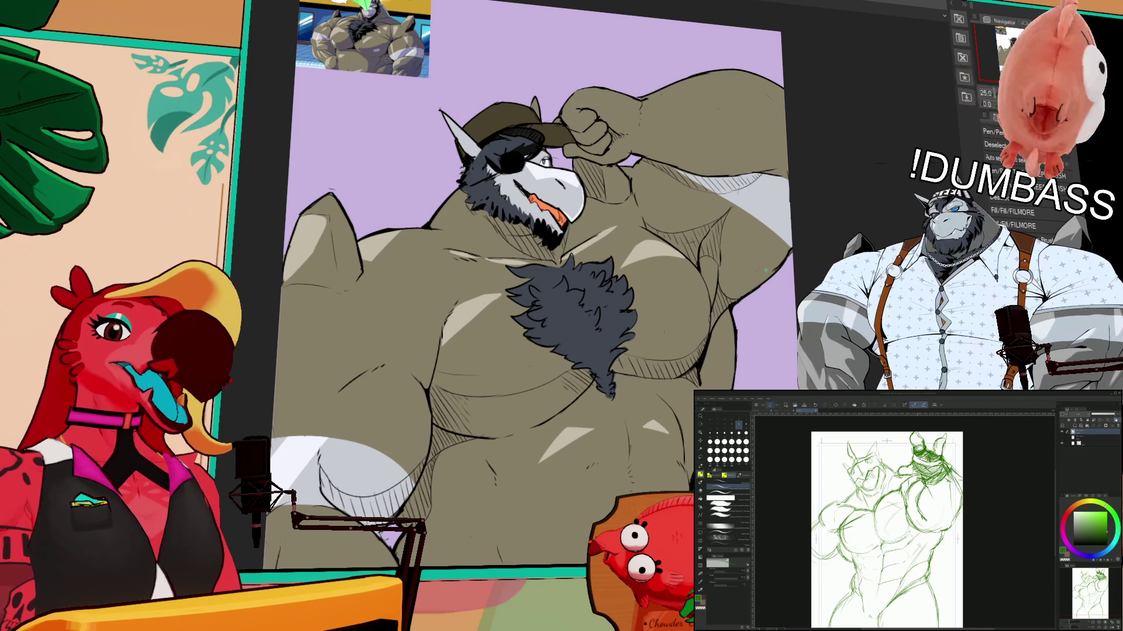
- Add small brush strokes at the sketch's lower left
scroll(892, 520, down, 3)
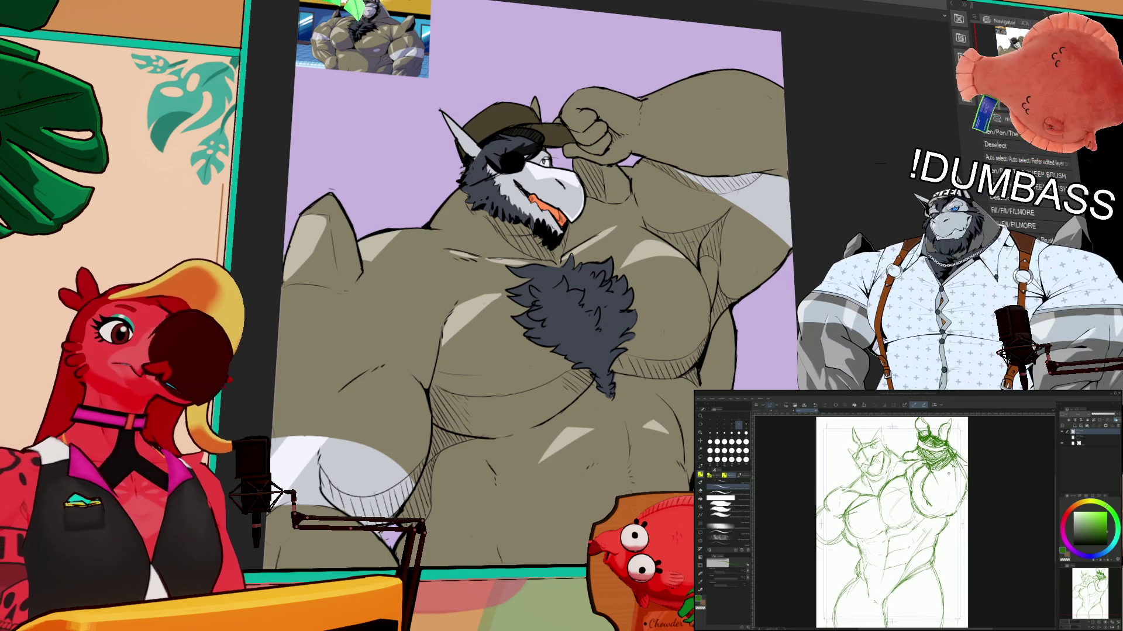
scroll(891, 521, up, 2)
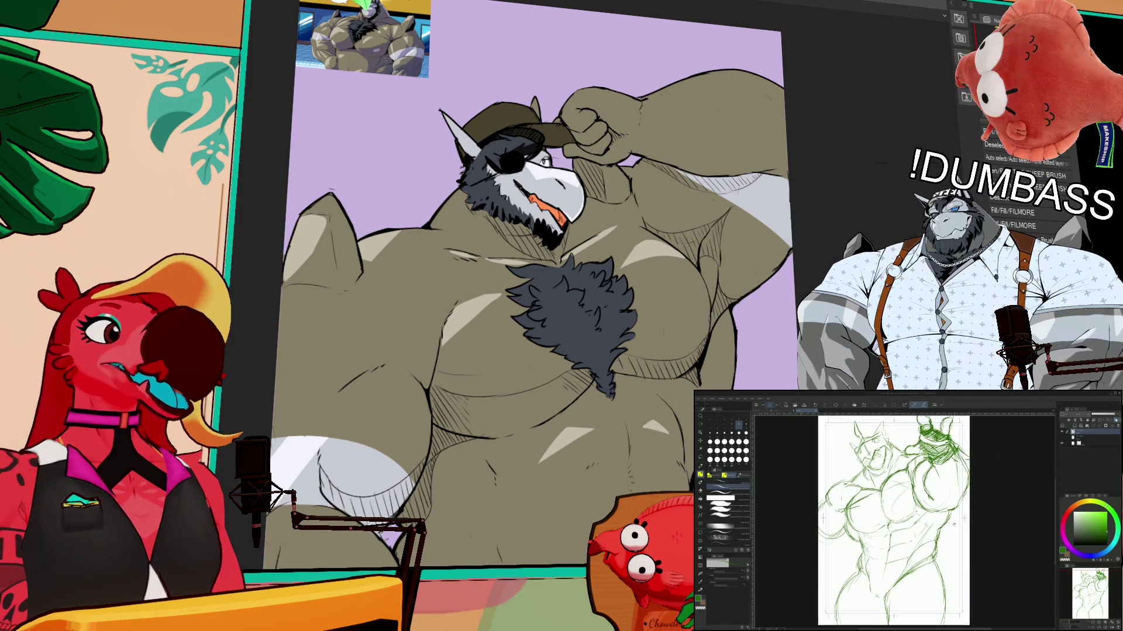
scroll(892, 520, left, 1)
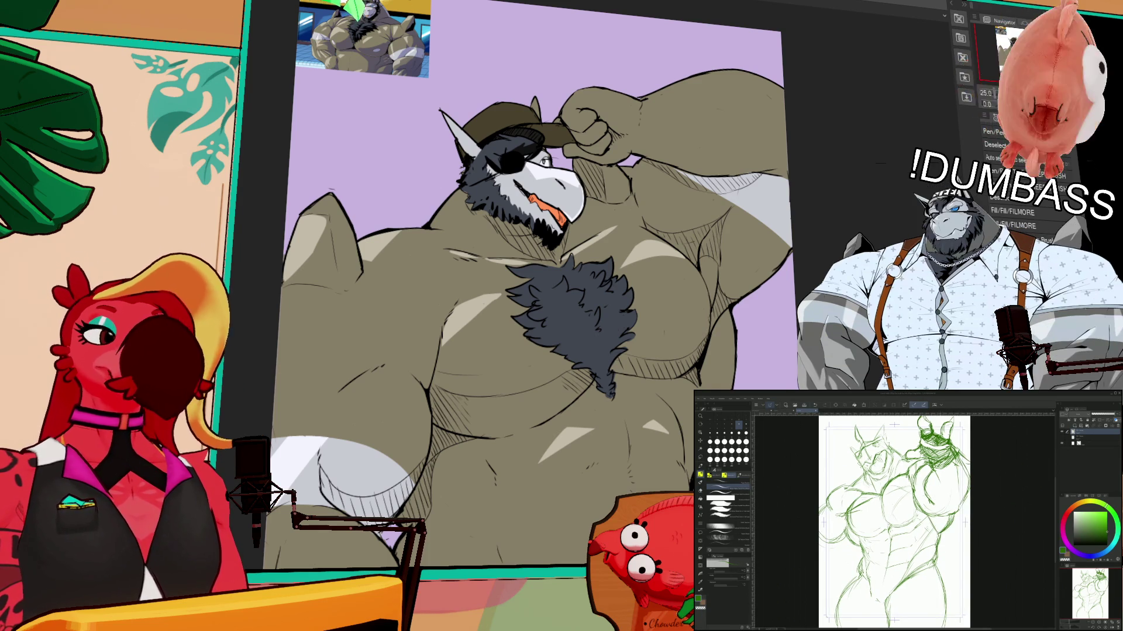
scroll(894, 521, left, 1)
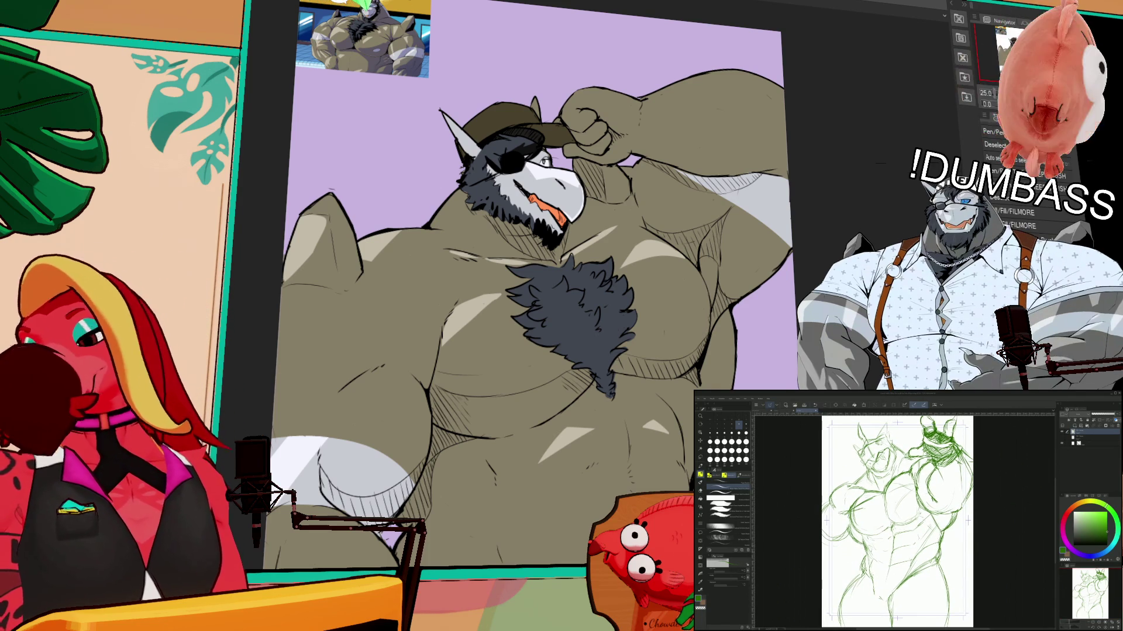
scroll(897, 520, right, 1)
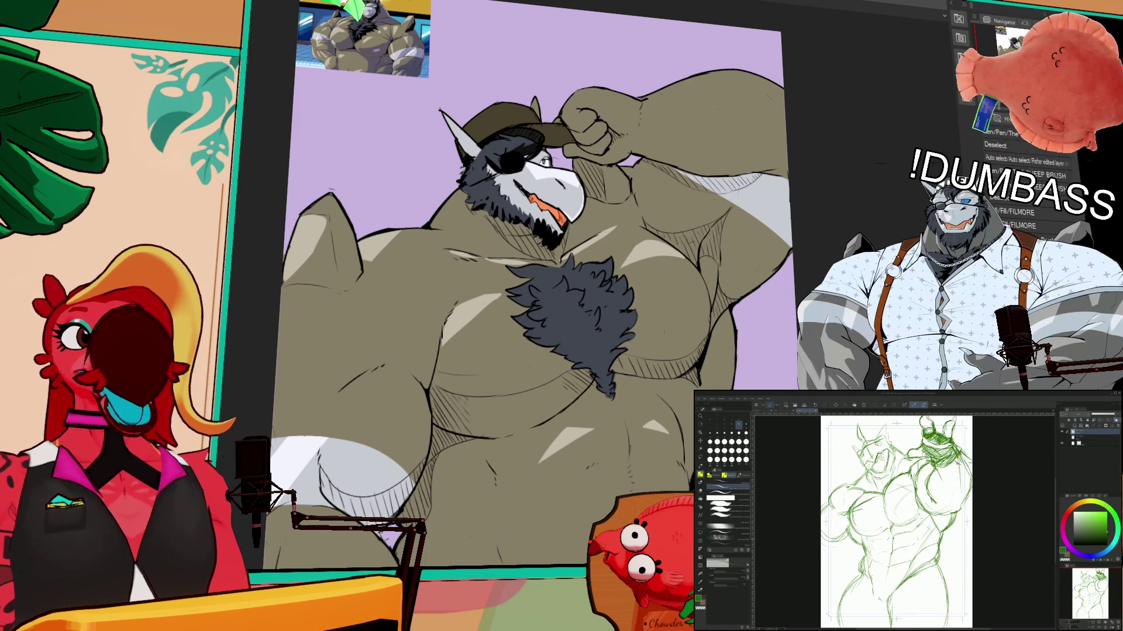
scroll(897, 520, left, 1)
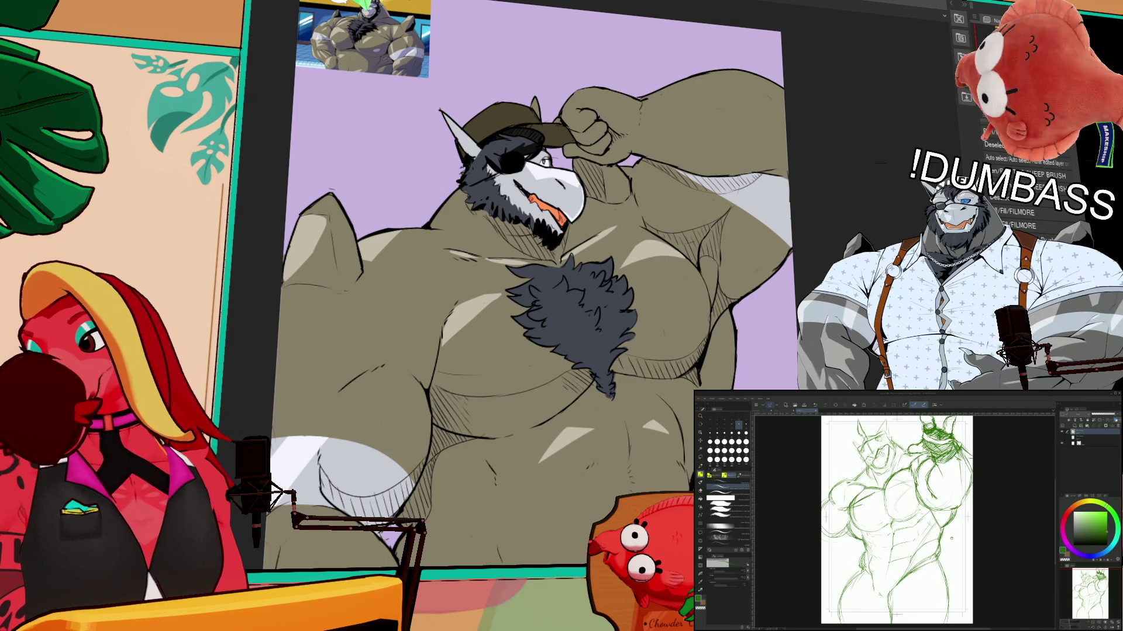
scroll(896, 520, down, 1)
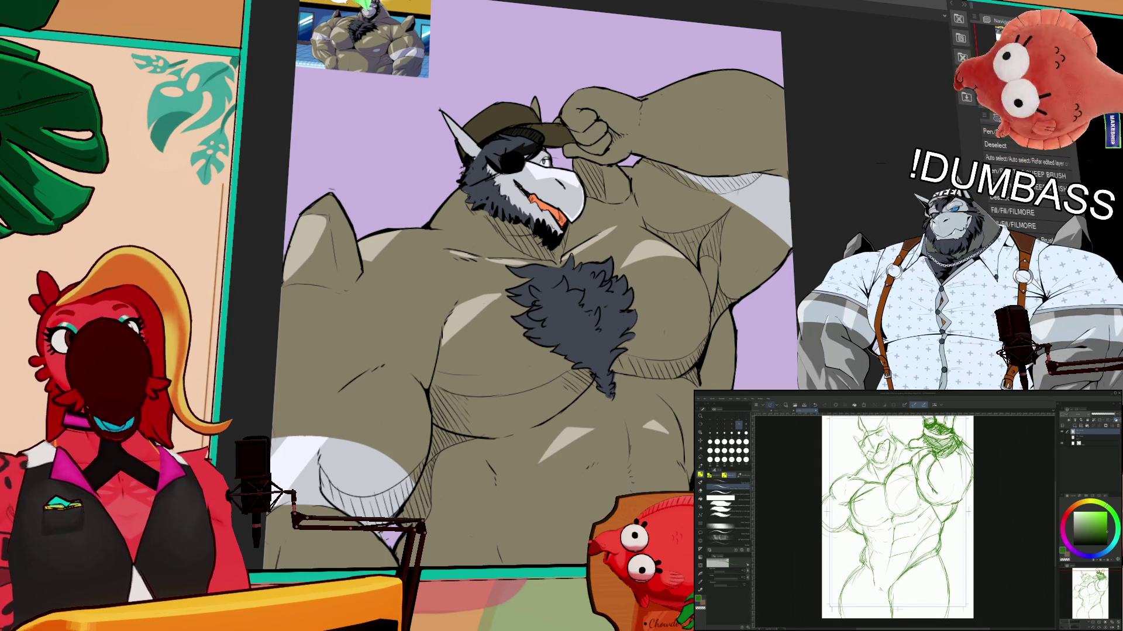
scroll(896, 520, down, 1)
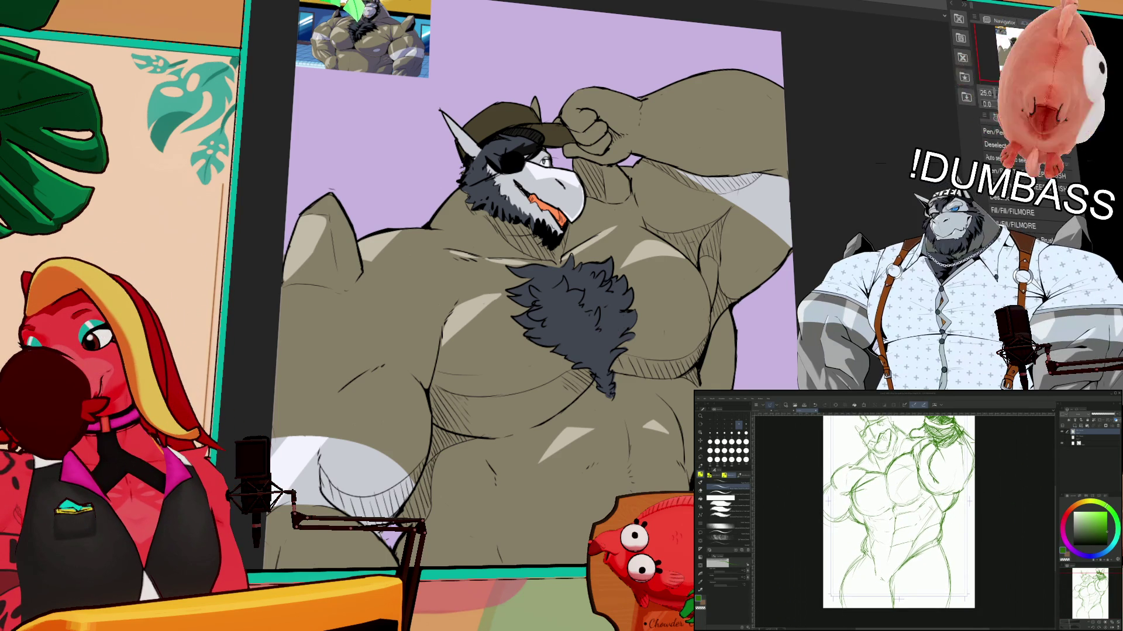
key(b)
scroll(899, 509, down, 1)
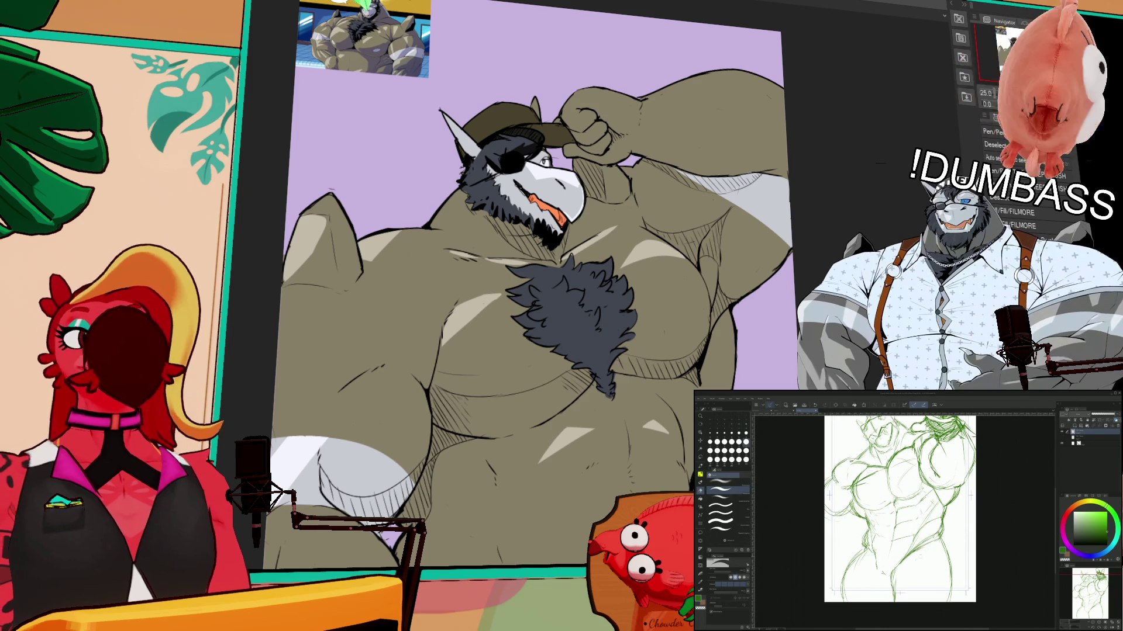
drag(865, 550, 843, 599)
drag(857, 556, 848, 567)
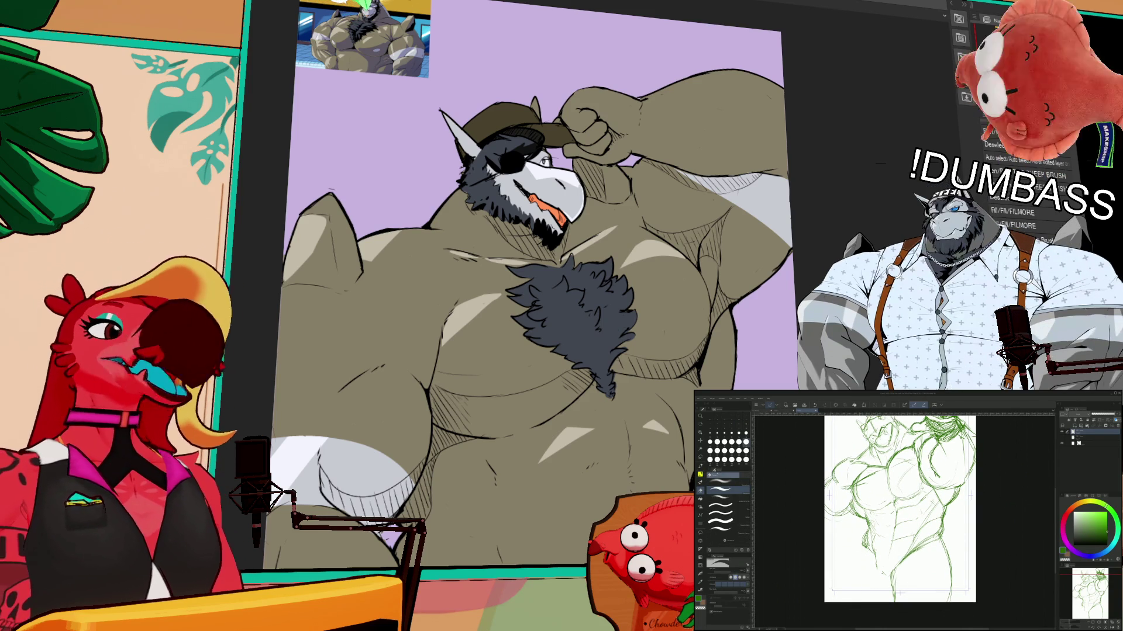
- Draw a short pencil stroke at the lower left of the sketch
key(p)
scroll(903, 508, down, 1)
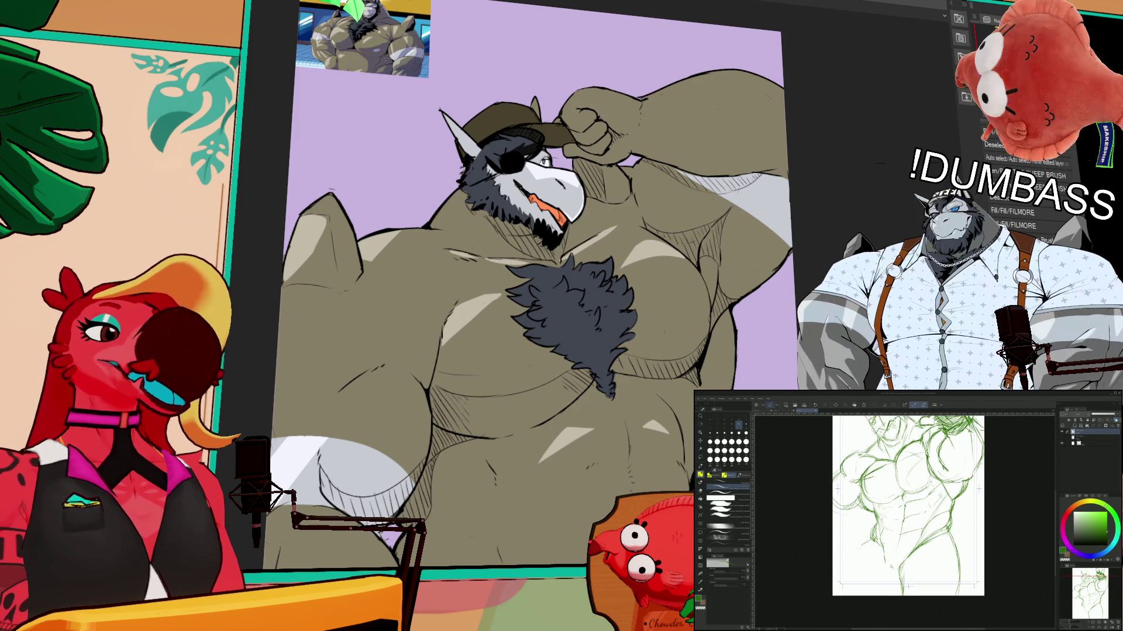
drag(859, 546, 844, 569)
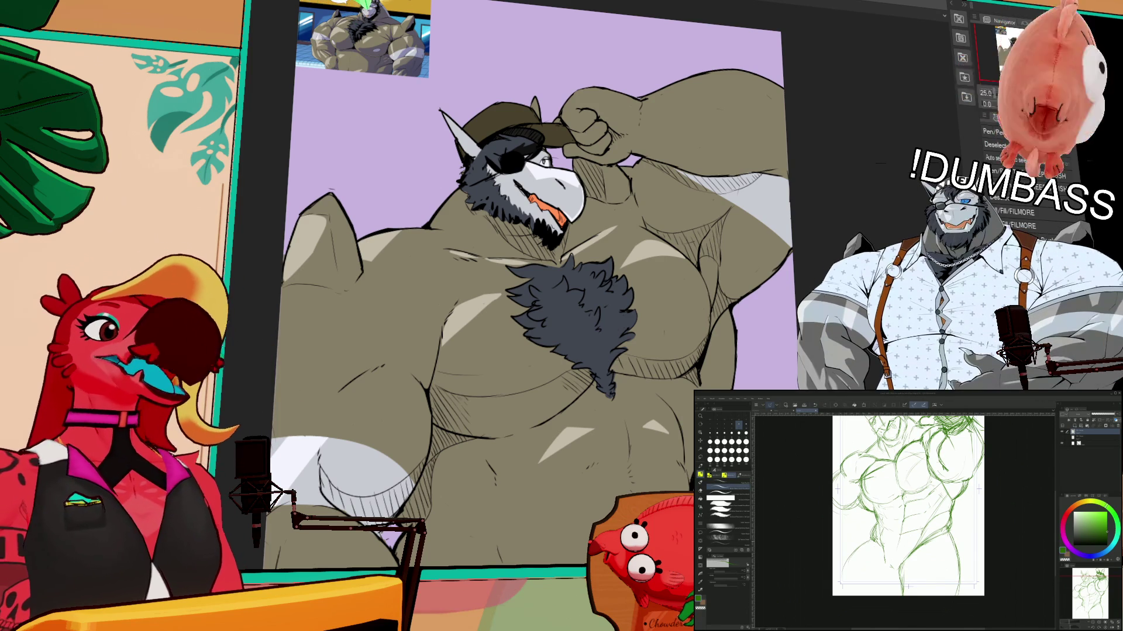
drag(842, 587, 859, 543)
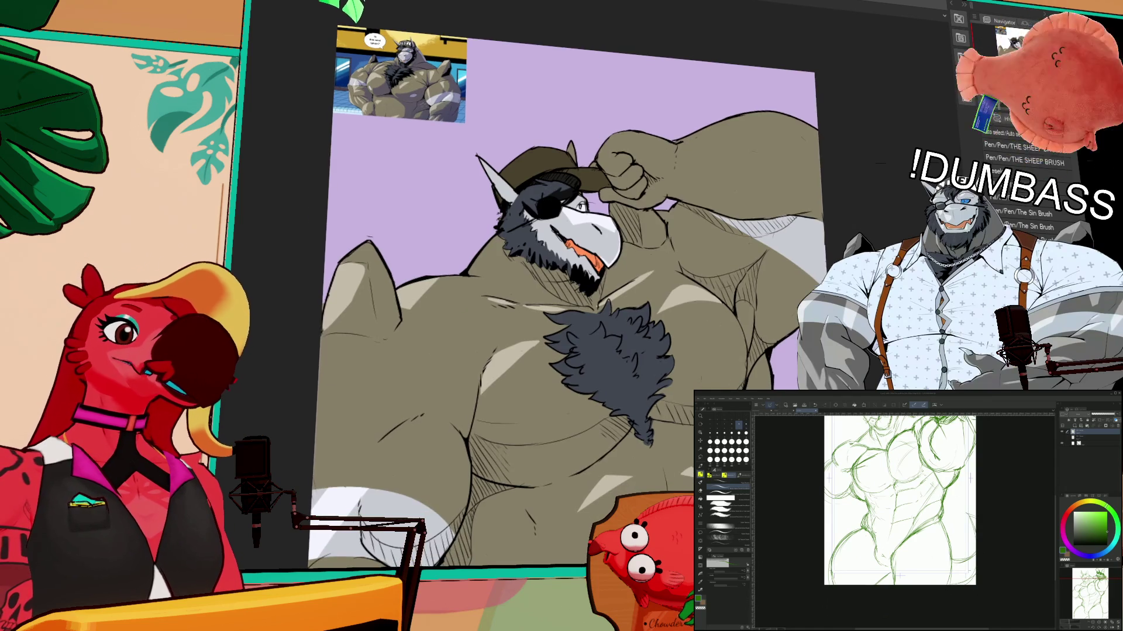
- Clear the selection, auto-select the body area, then deselect again
key(ctrl+d)
click(759, 371)
click(765, 371)
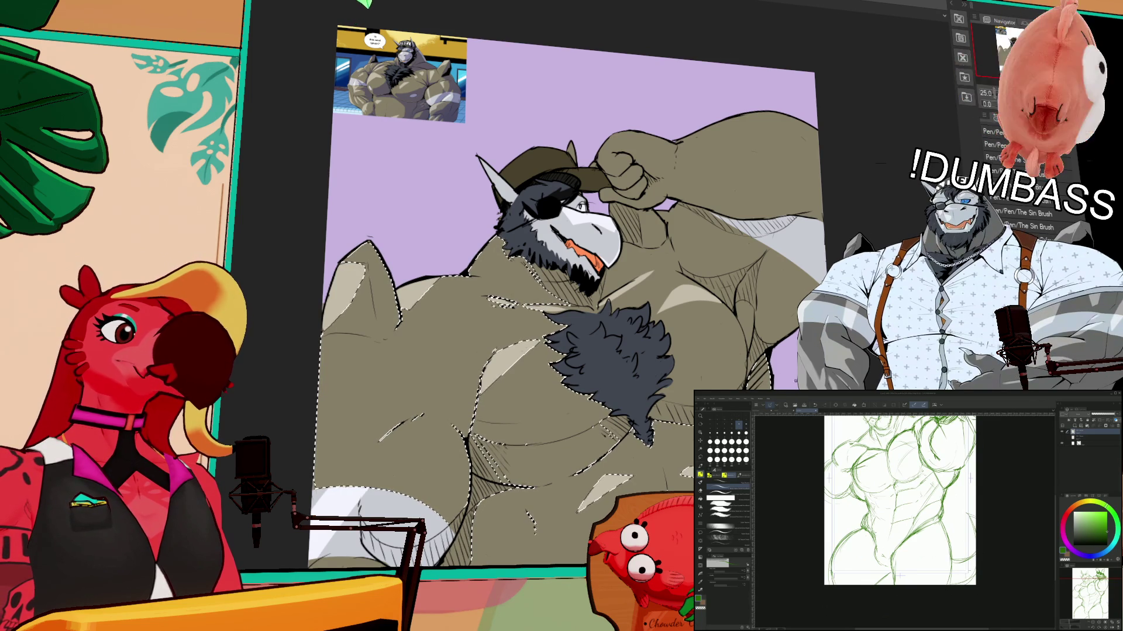
key(ctrl+d)
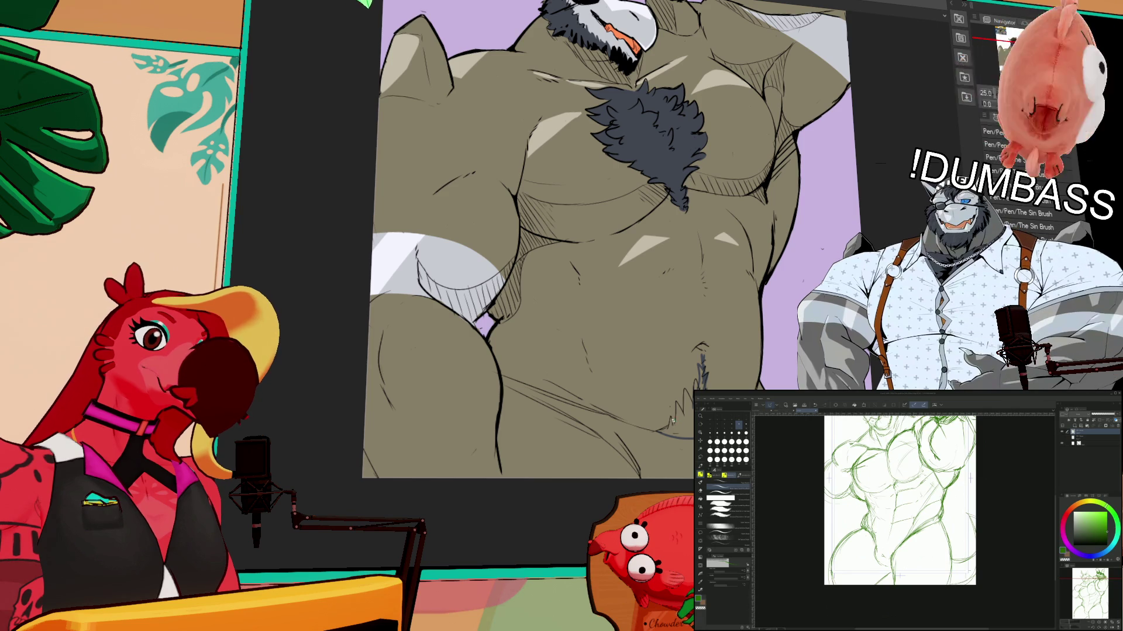
- Paint a patch of dark fur below the belly button
drag(674, 427, 693, 392)
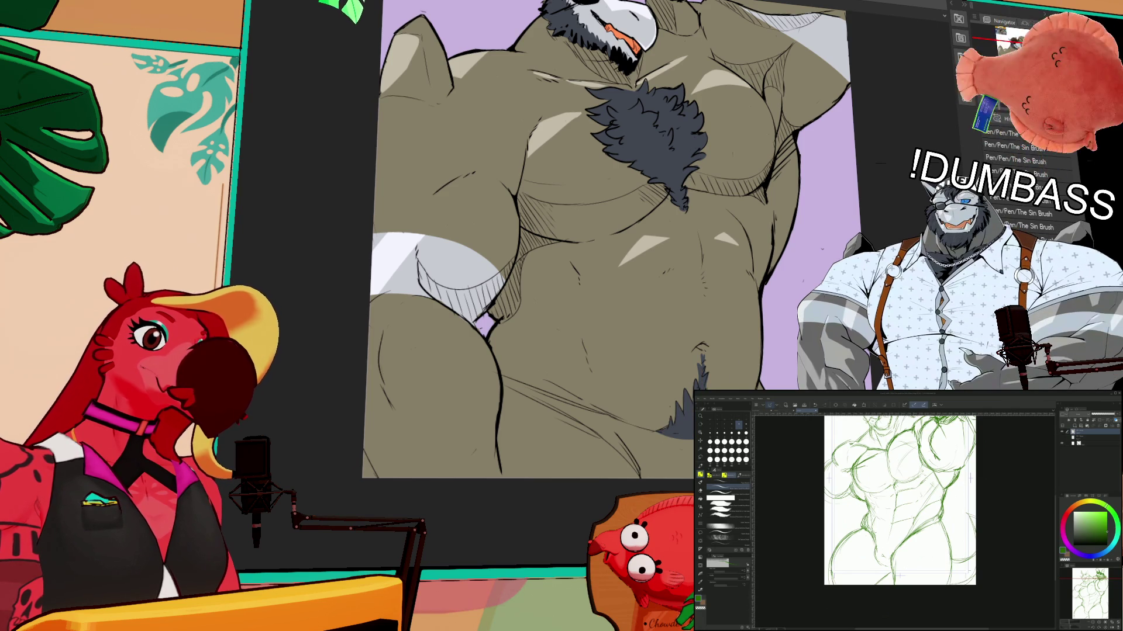
scroll(705, 347, up, 2)
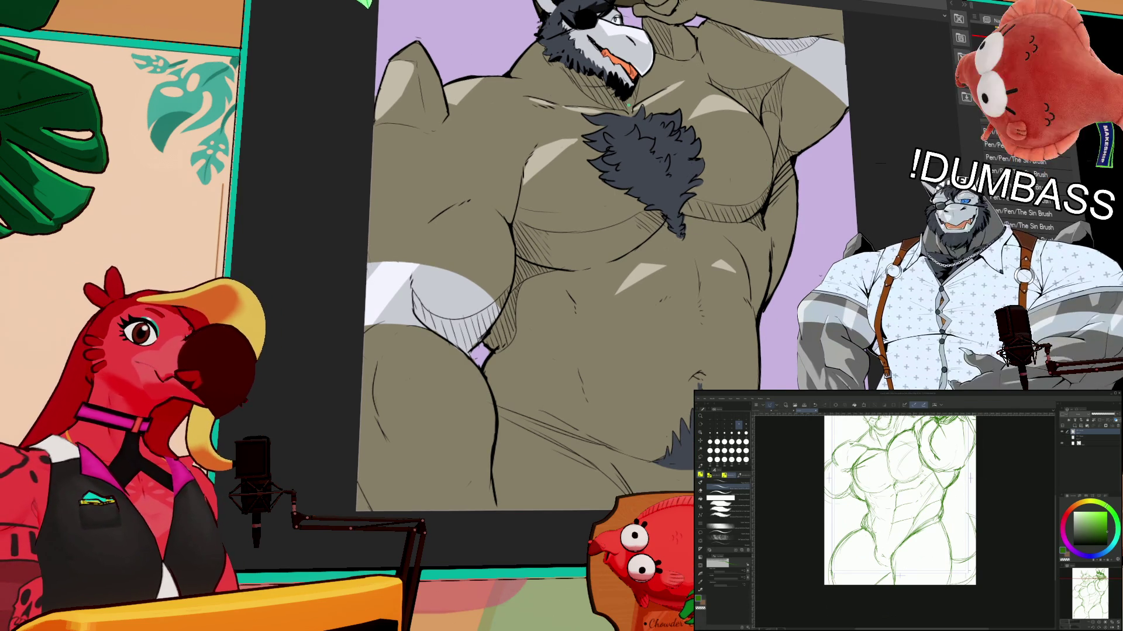
scroll(721, 255, up, 5)
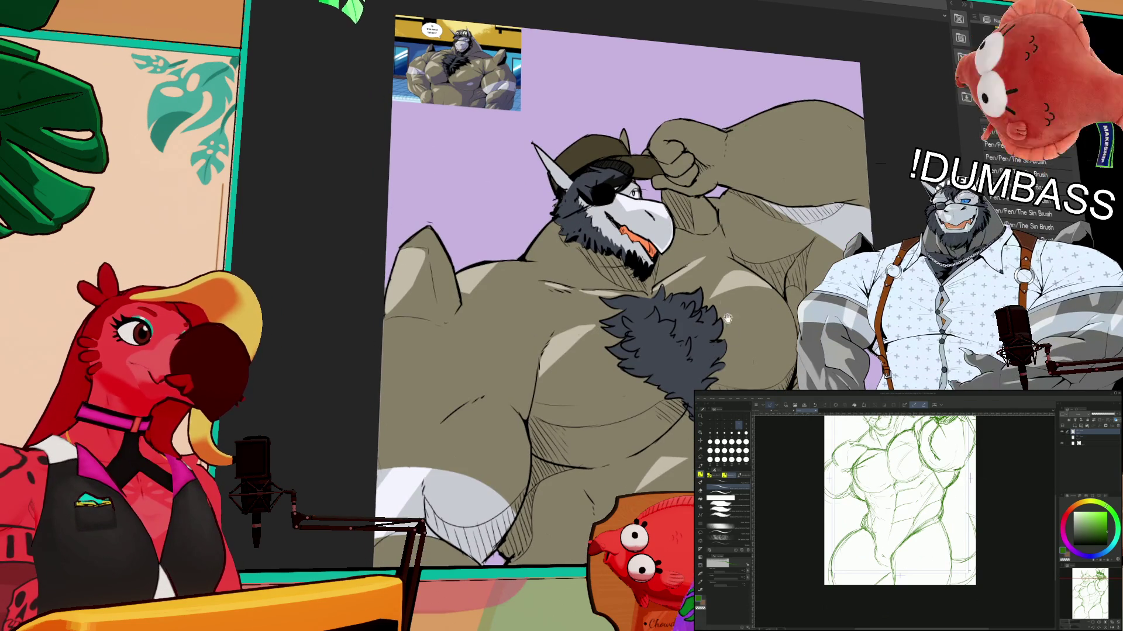
scroll(723, 354, down, 6)
scroll(728, 266, down, 5)
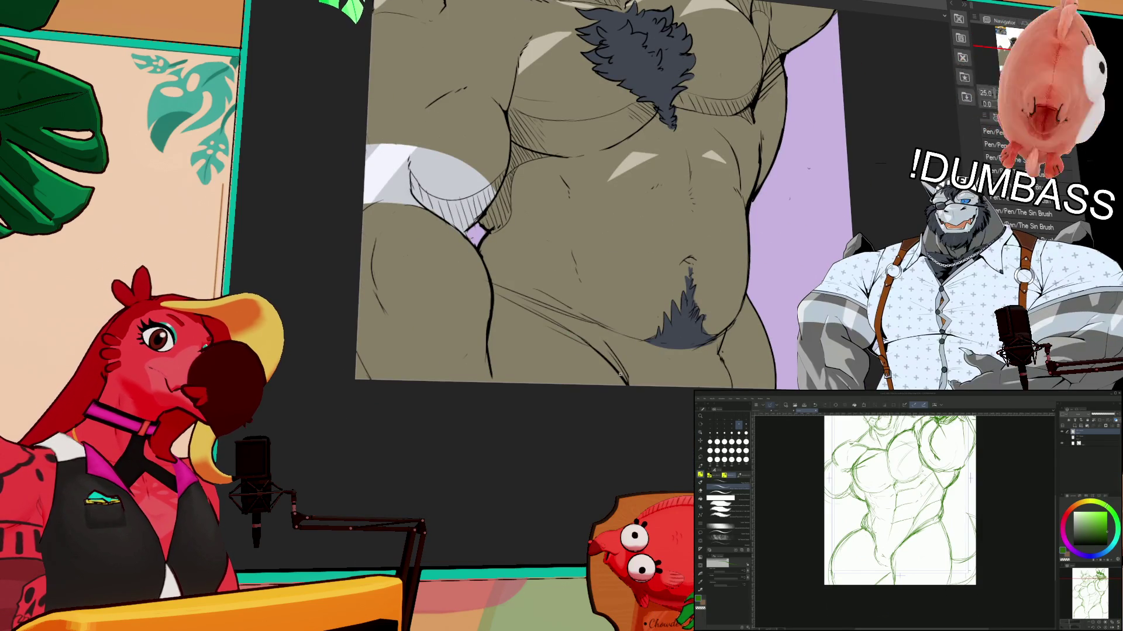
- Fill the thong across the lower belly with black
click(694, 340)
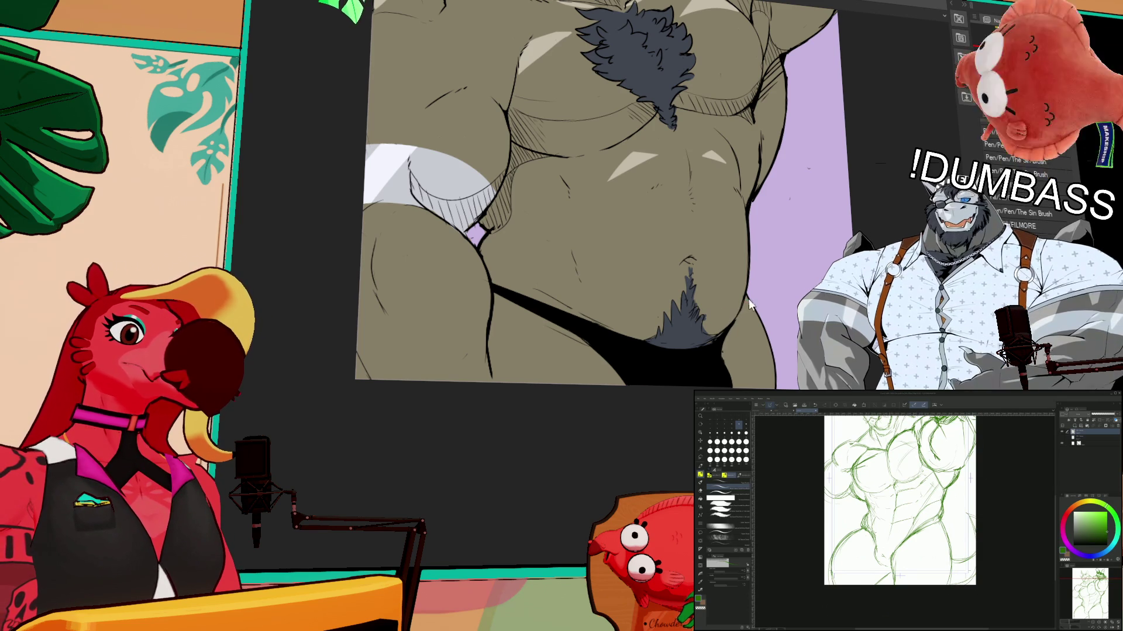
scroll(725, 329, up, 3)
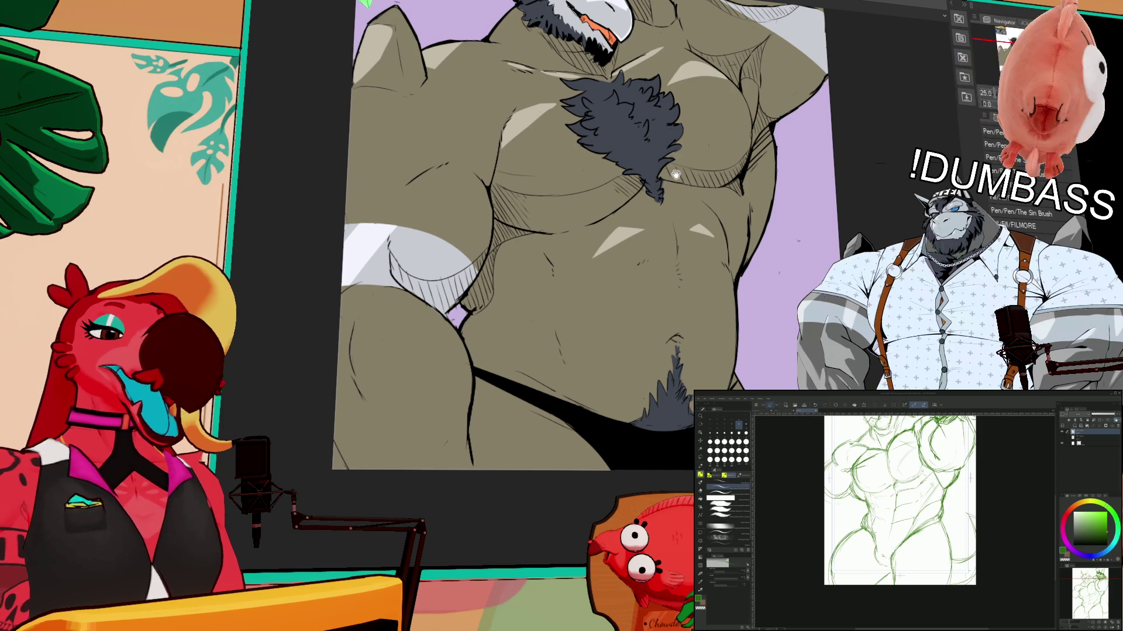
scroll(755, 300, up, 5)
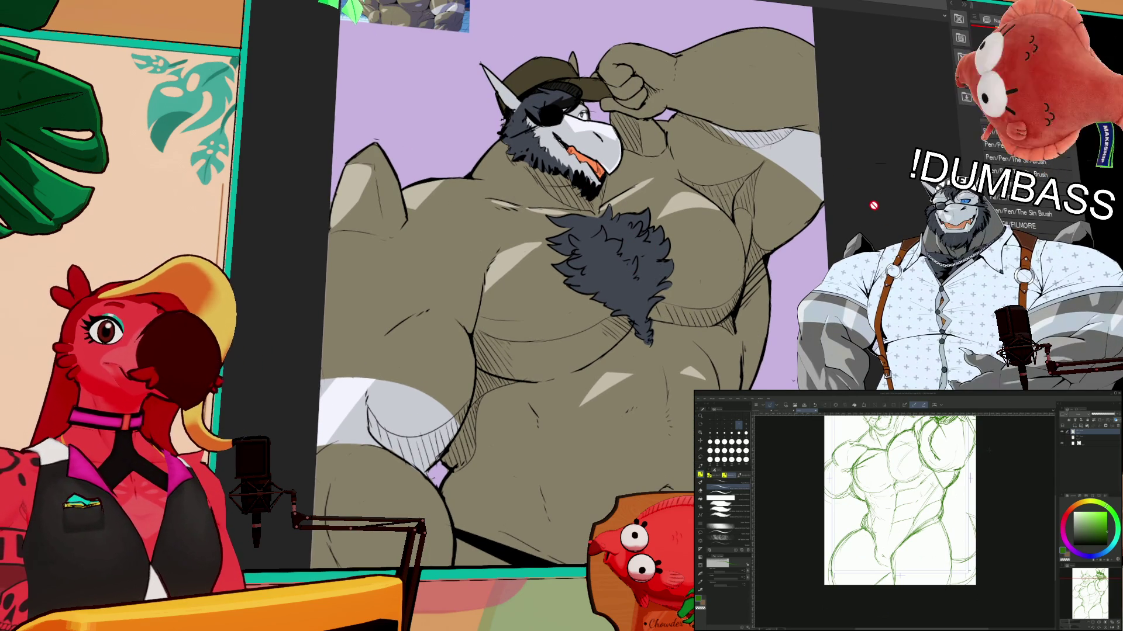
scroll(895, 515, down, 3)
scroll(555, 281, down, 2)
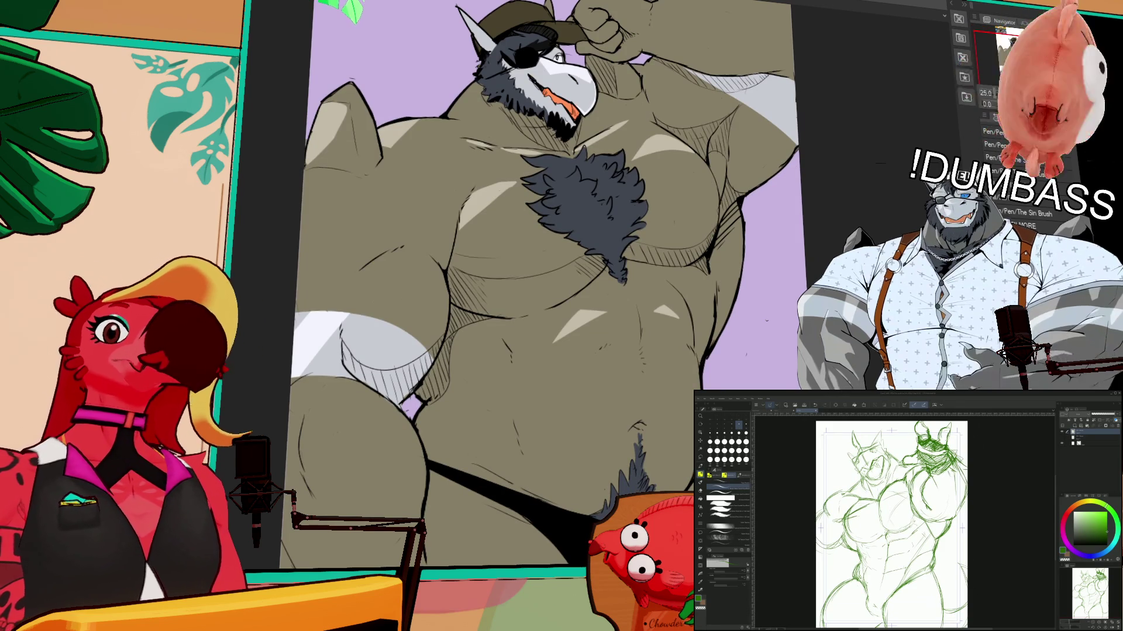
scroll(896, 521, down, 1)
scroll(900, 524, up, 1)
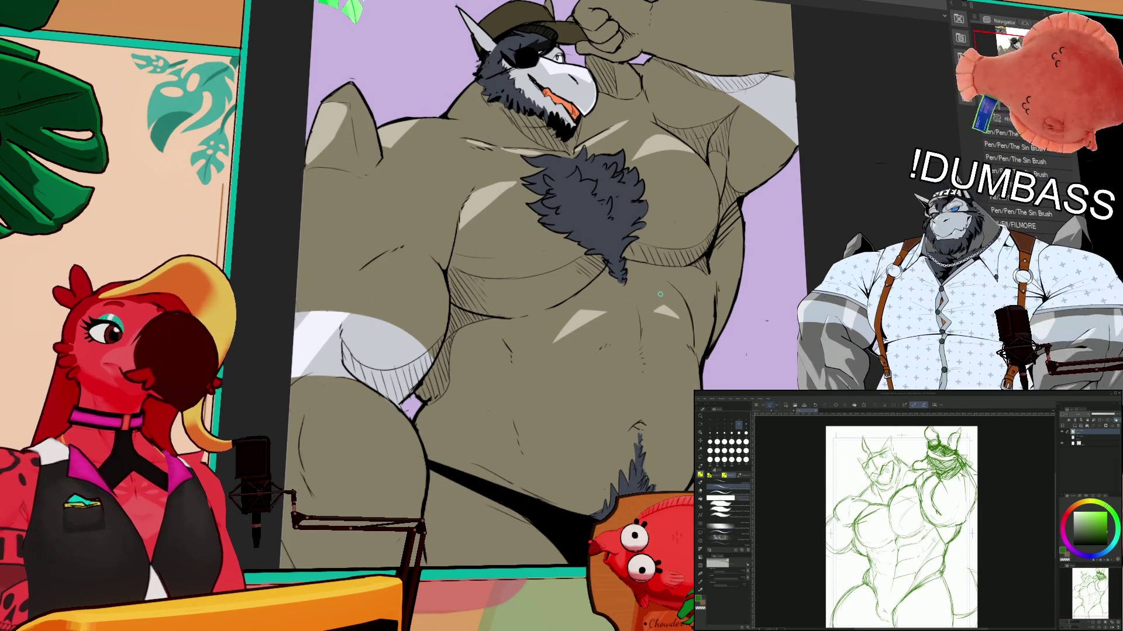
scroll(658, 328, down, 3)
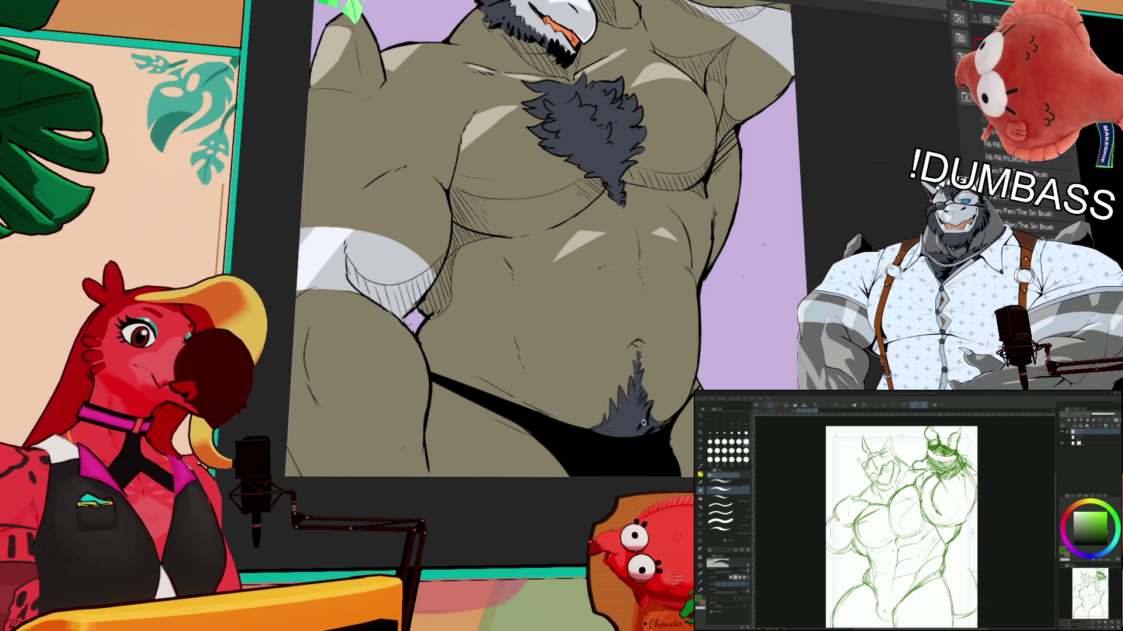
scroll(711, 312, up, 3)
scroll(711, 311, up, 4)
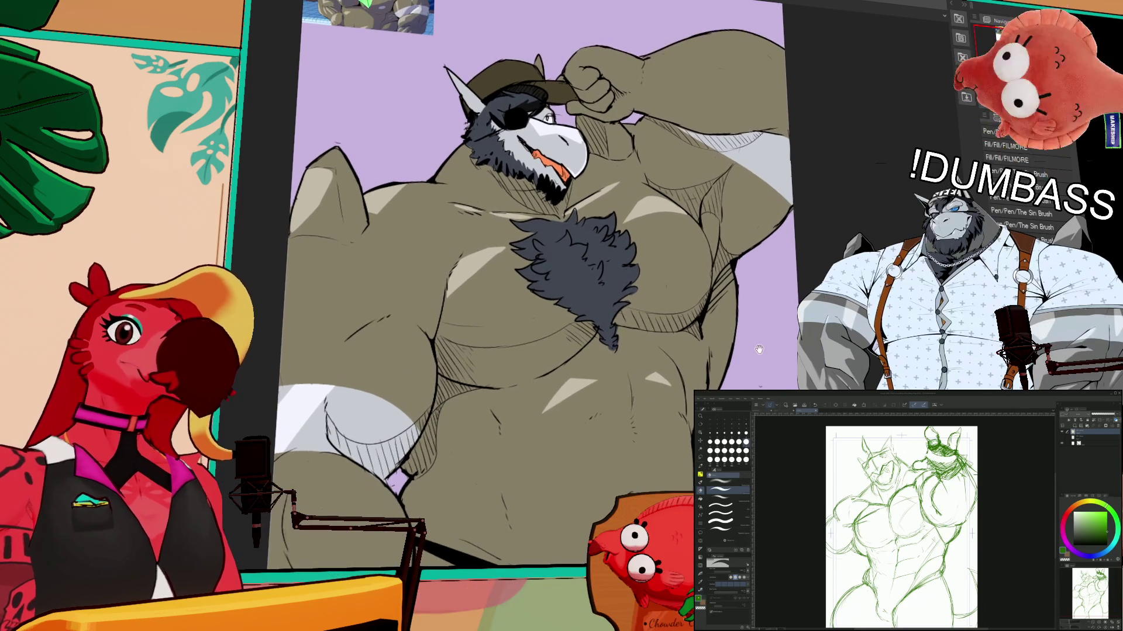
drag(782, 358, 777, 367)
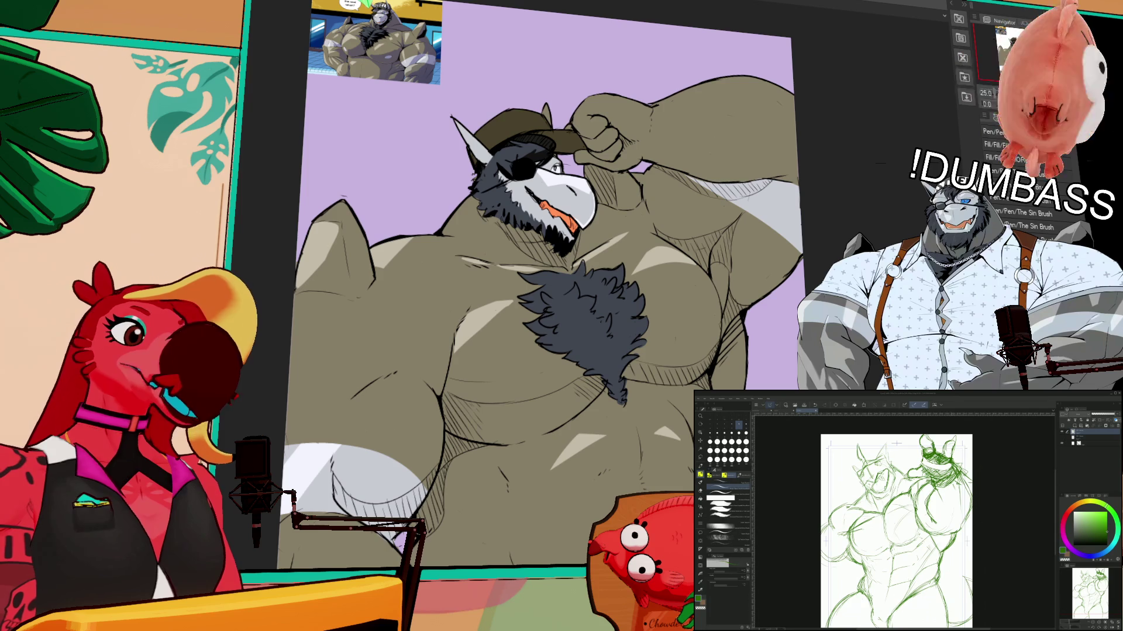
- Switch the Sub Tool palette to the wavy stroke brush group and cycle brush sets
drag(895, 526, 888, 515)
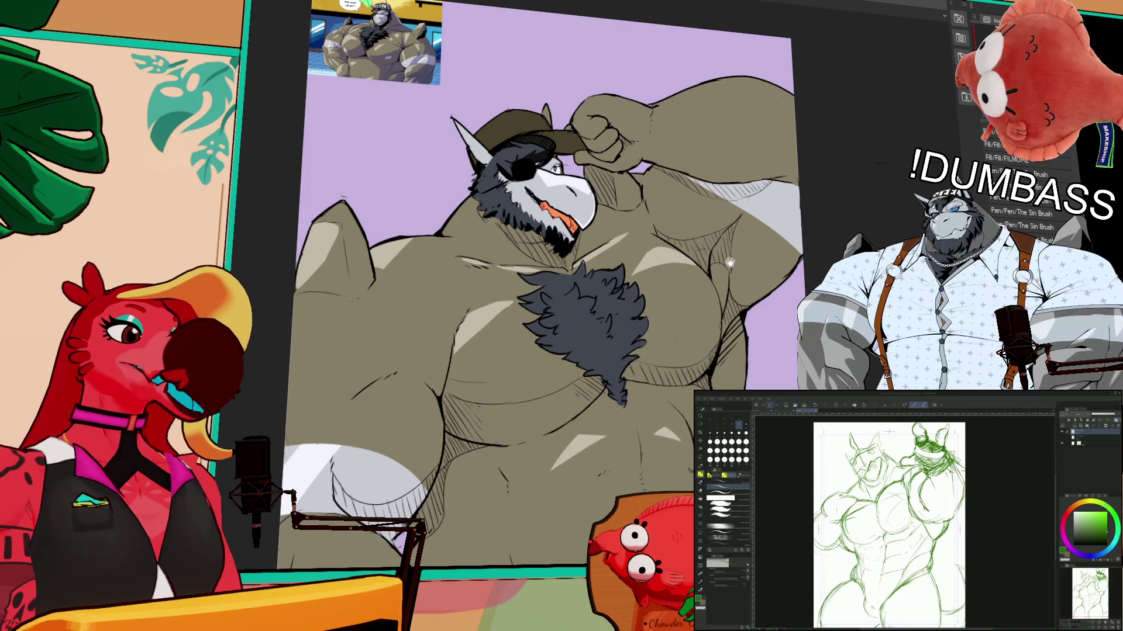
click(714, 475)
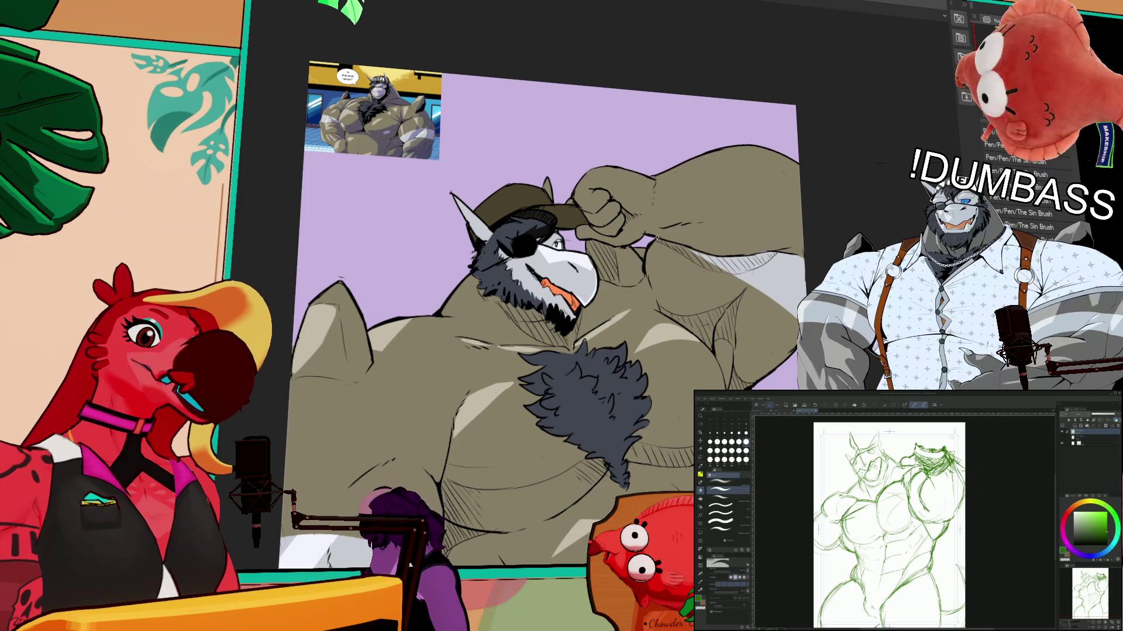
key(b)
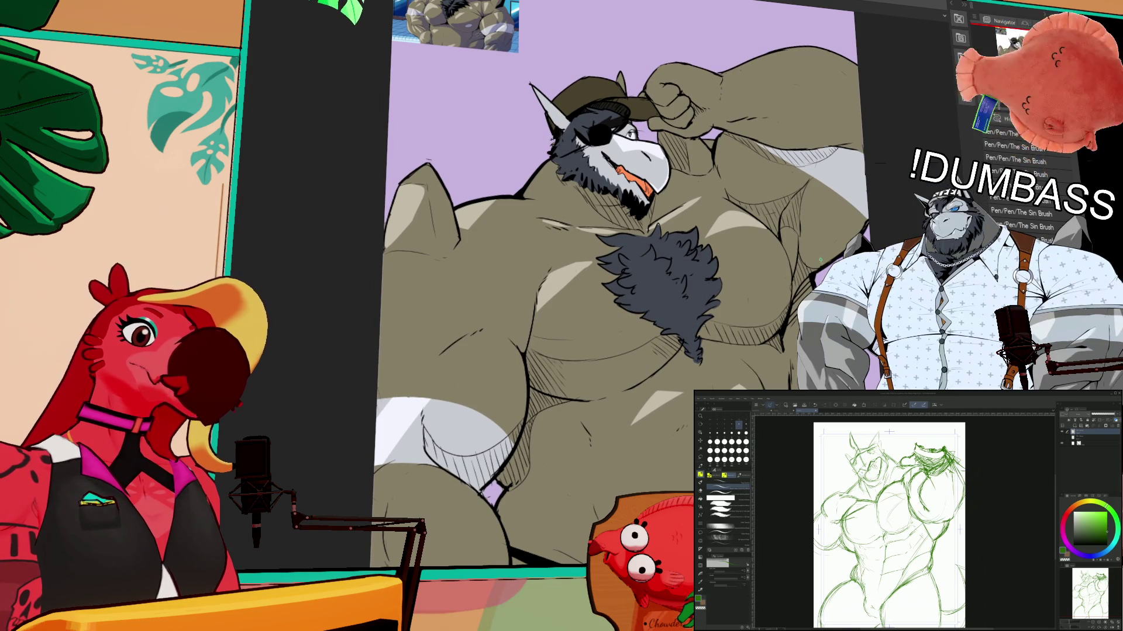
scroll(889, 527, up, 2)
key(p)
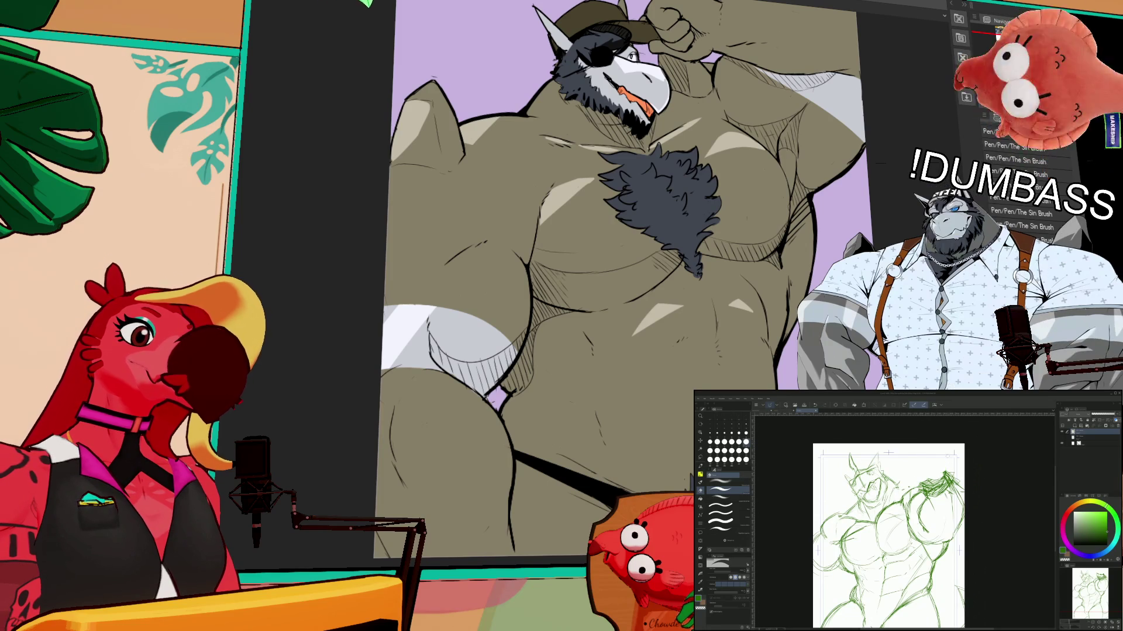
- Select the raised arm's grey area and brush a white highlight streak on it
key(b)
drag(787, 218, 786, 289)
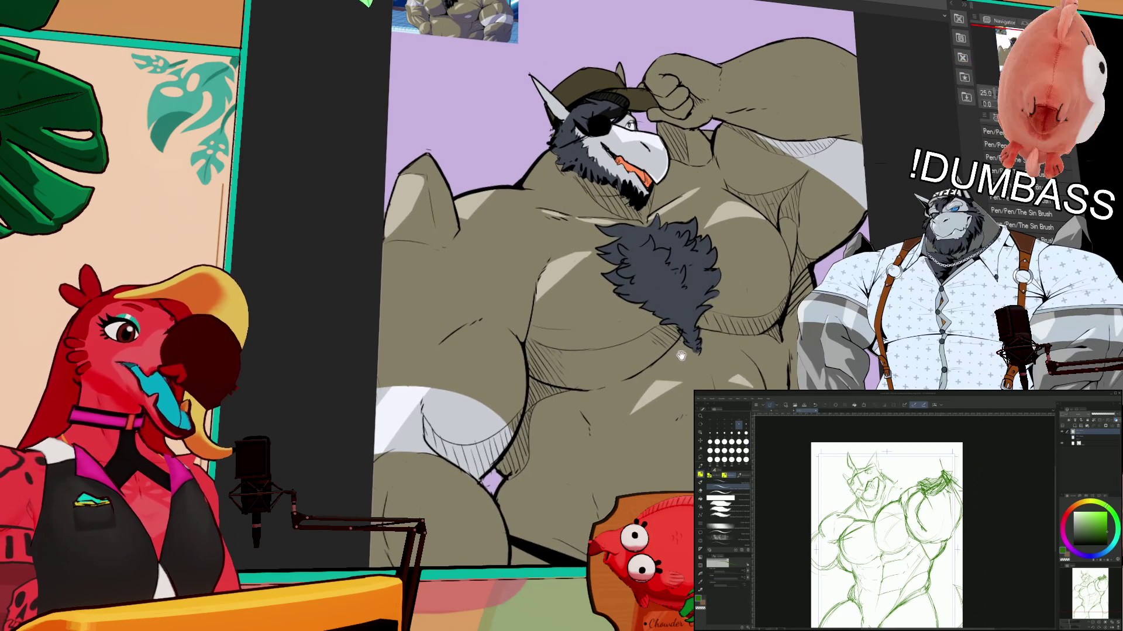
drag(678, 349, 593, 402)
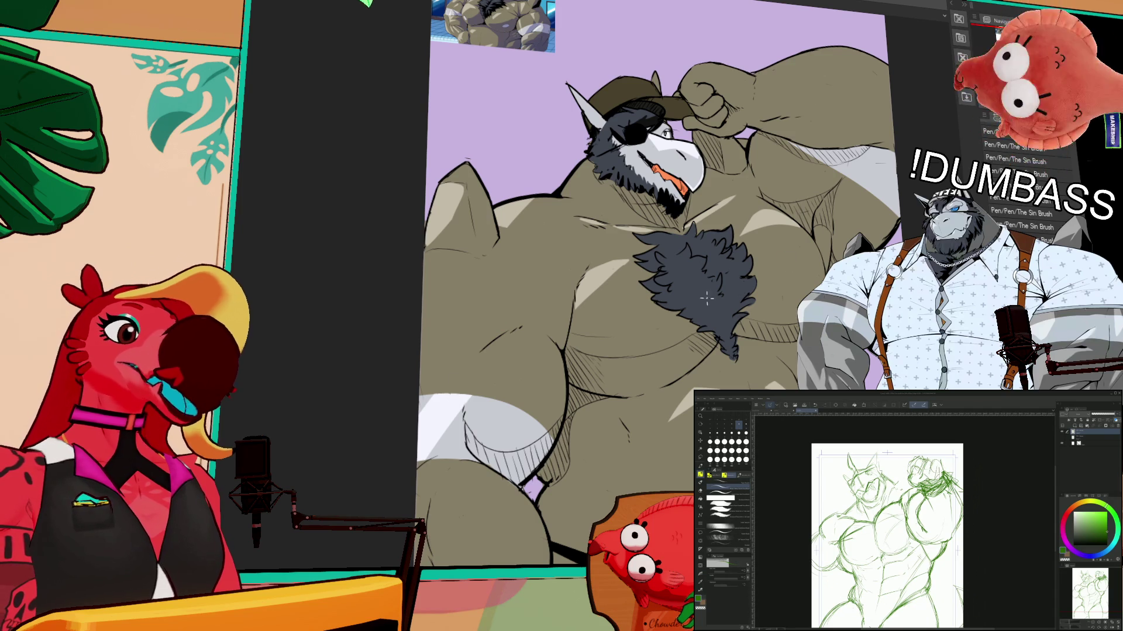
click(877, 193)
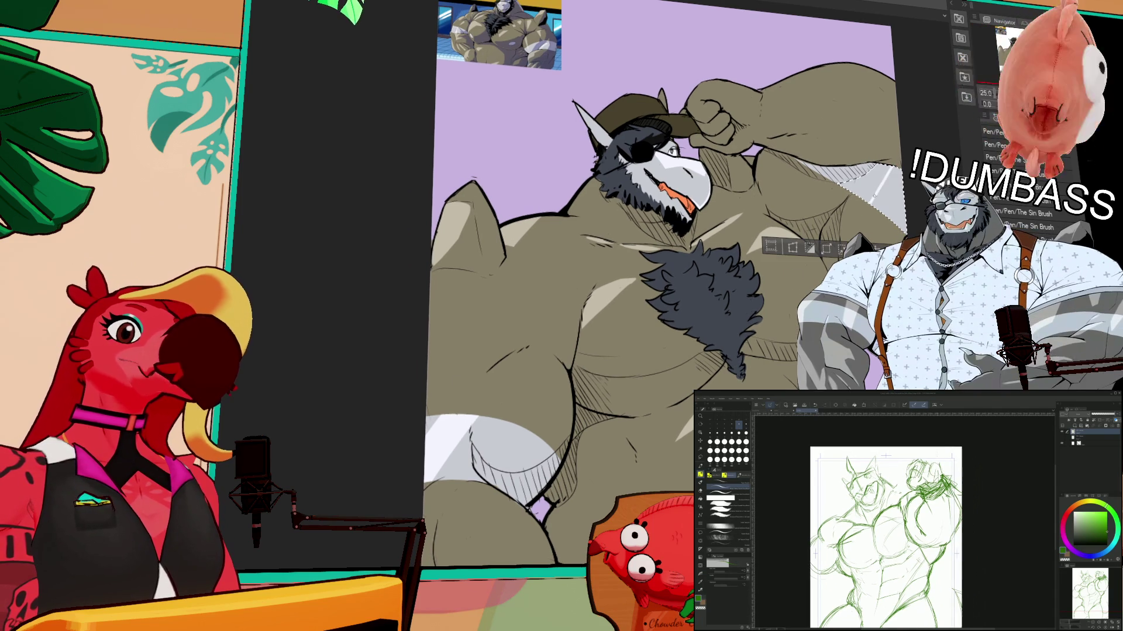
drag(890, 166, 875, 202)
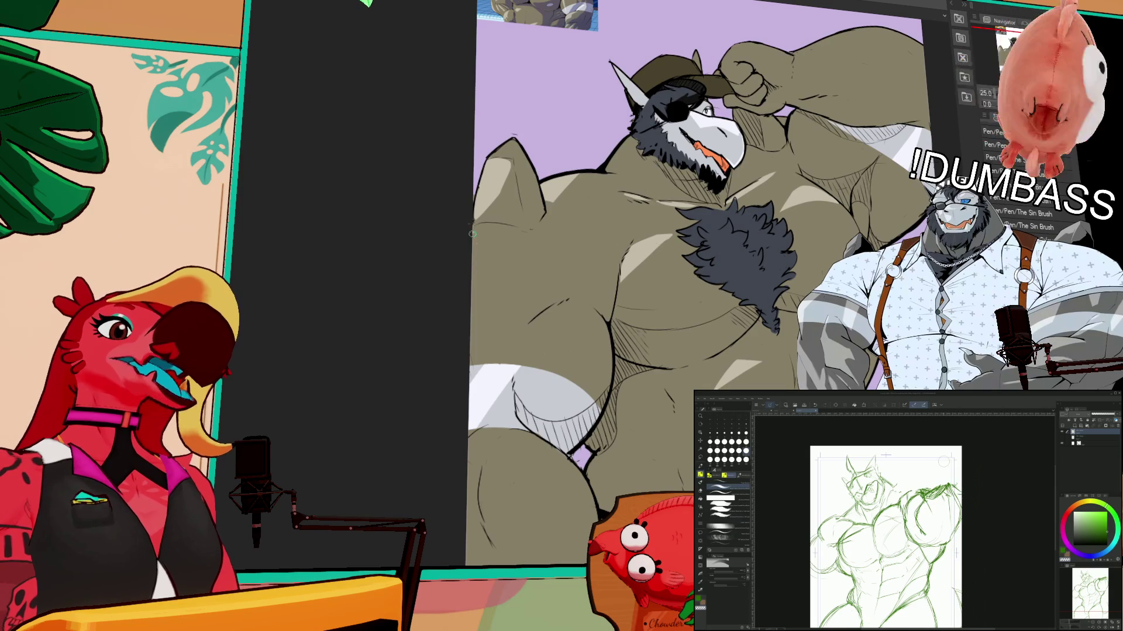
- Add light shading strokes, a fill and a small dark stroke, then bring up the blank page
mouse_move(477, 237)
mouse_down()
mouse_move(497, 269)
mouse_move(473, 292)
mouse_move(489, 266)
mouse_move(480, 242)
mouse_move(478, 297)
mouse_up()
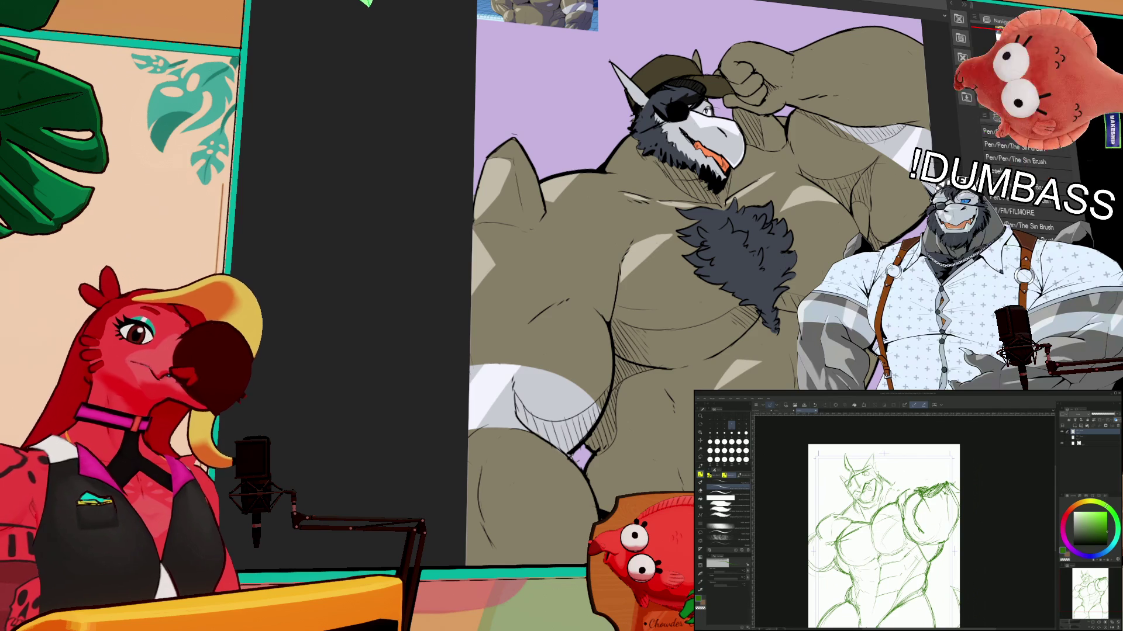
click(627, 316)
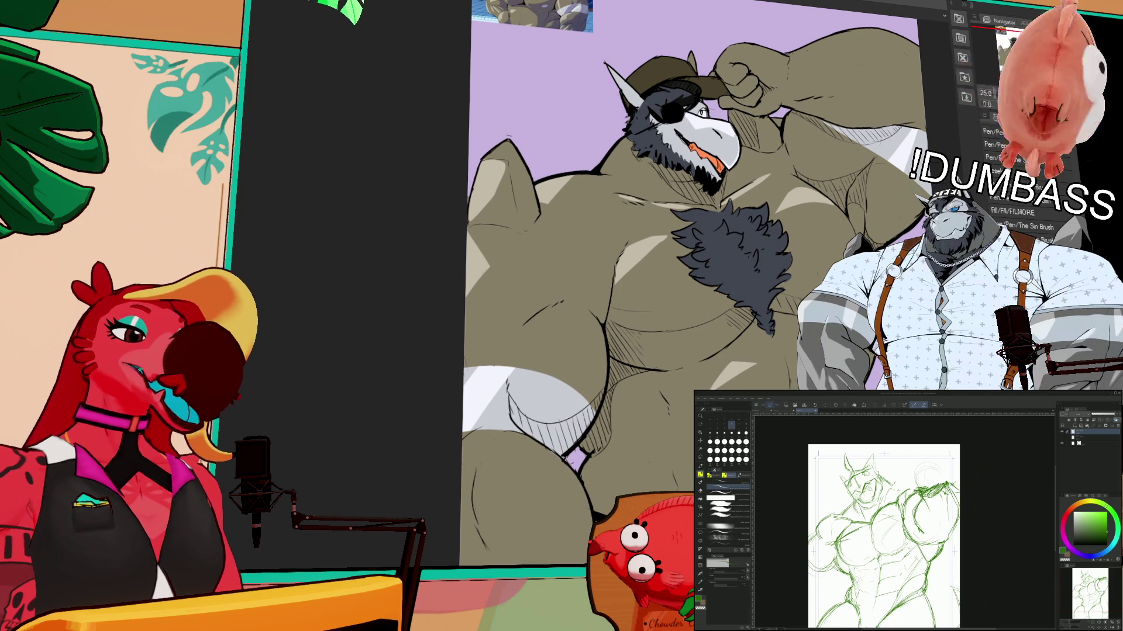
drag(930, 463, 937, 472)
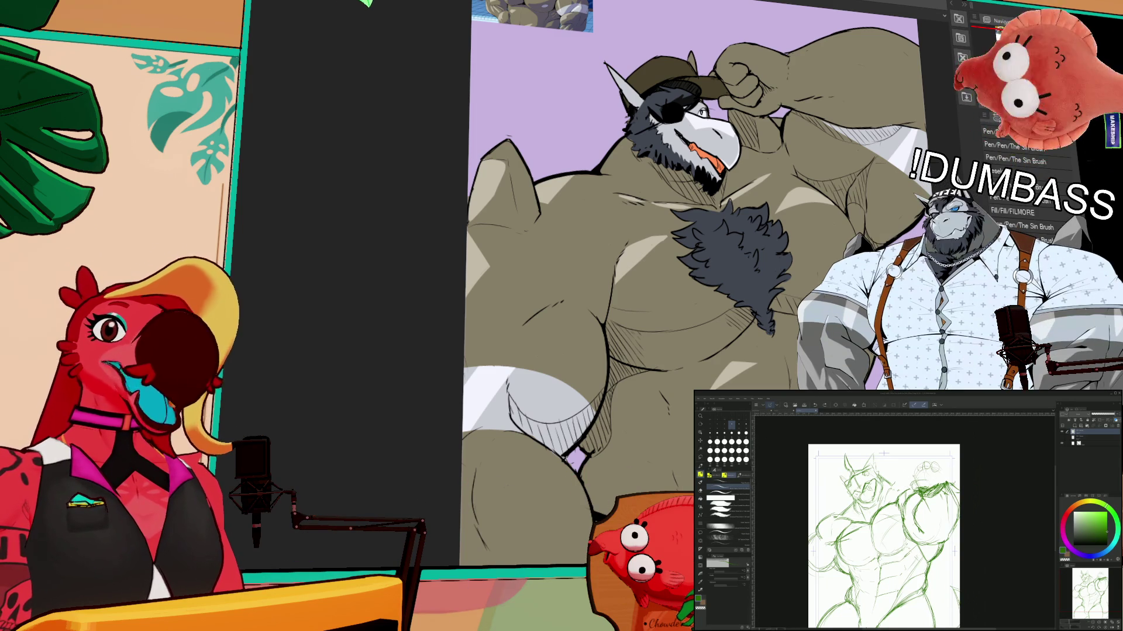
scroll(883, 526, up, 3)
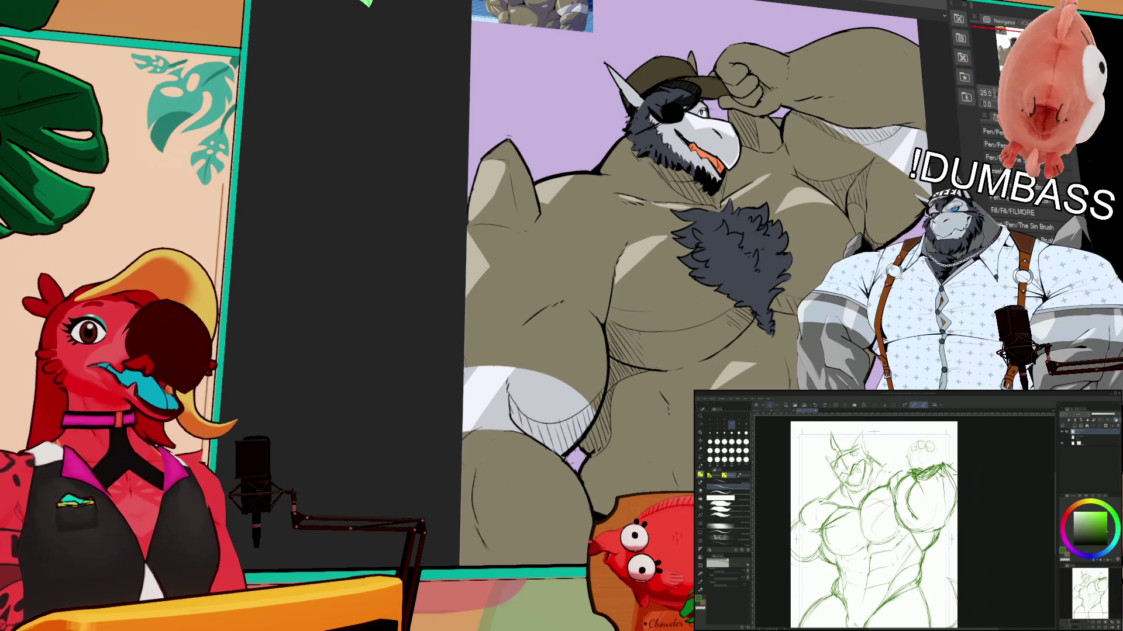
key(ctrl+Tab)
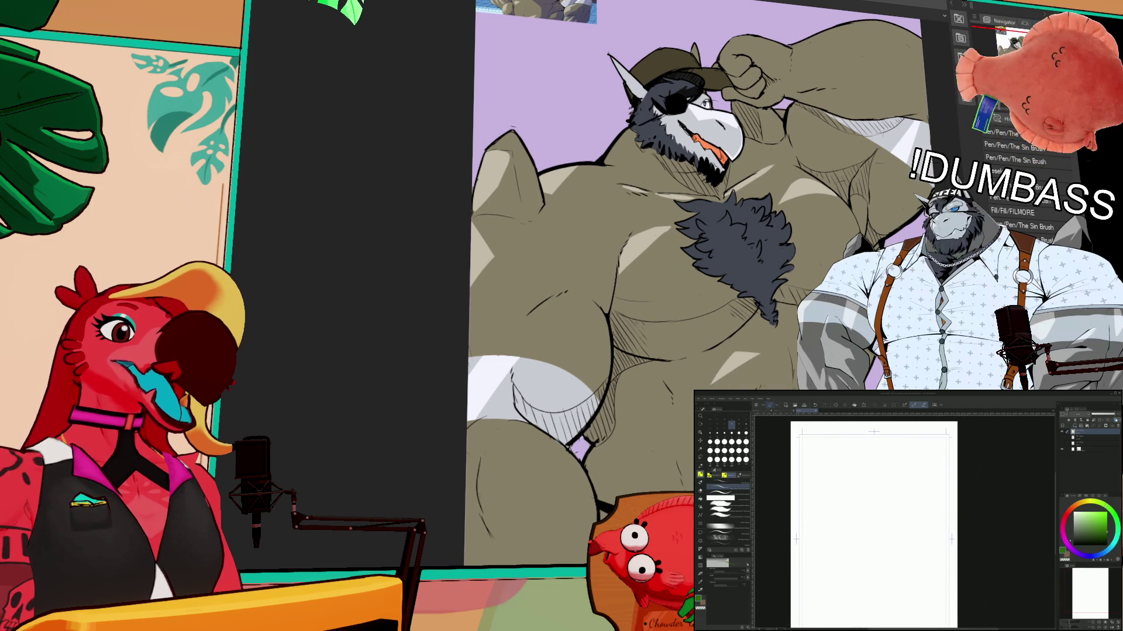
- Rough in the gesture: a head circle, a body line below it and a horizontal arm line
scroll(875, 521, up, 1)
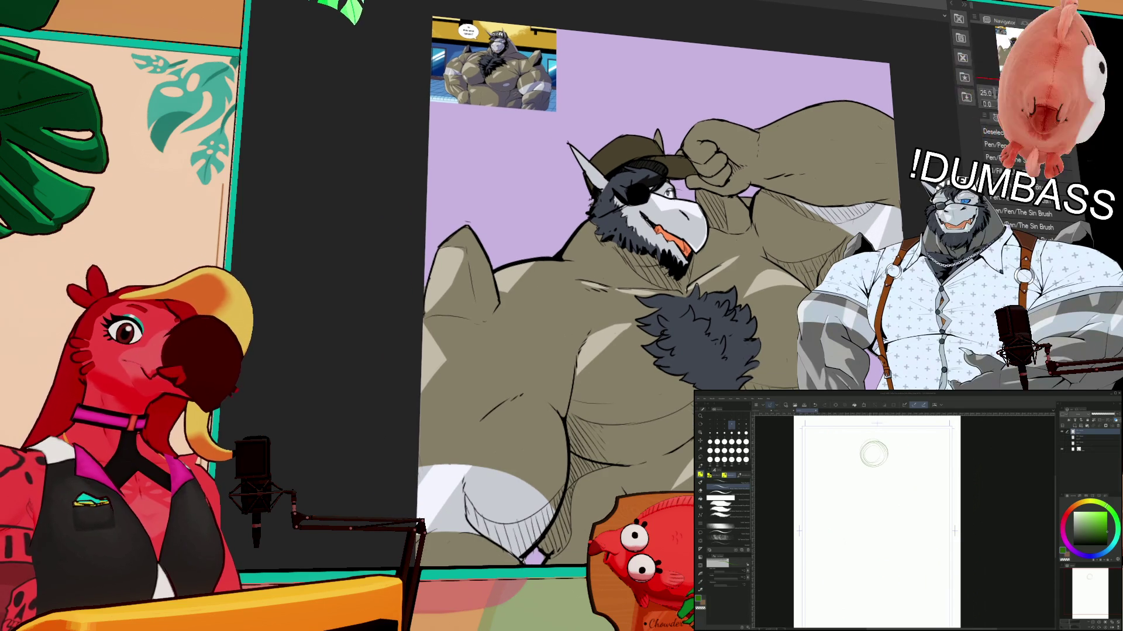
scroll(876, 520, down, 1)
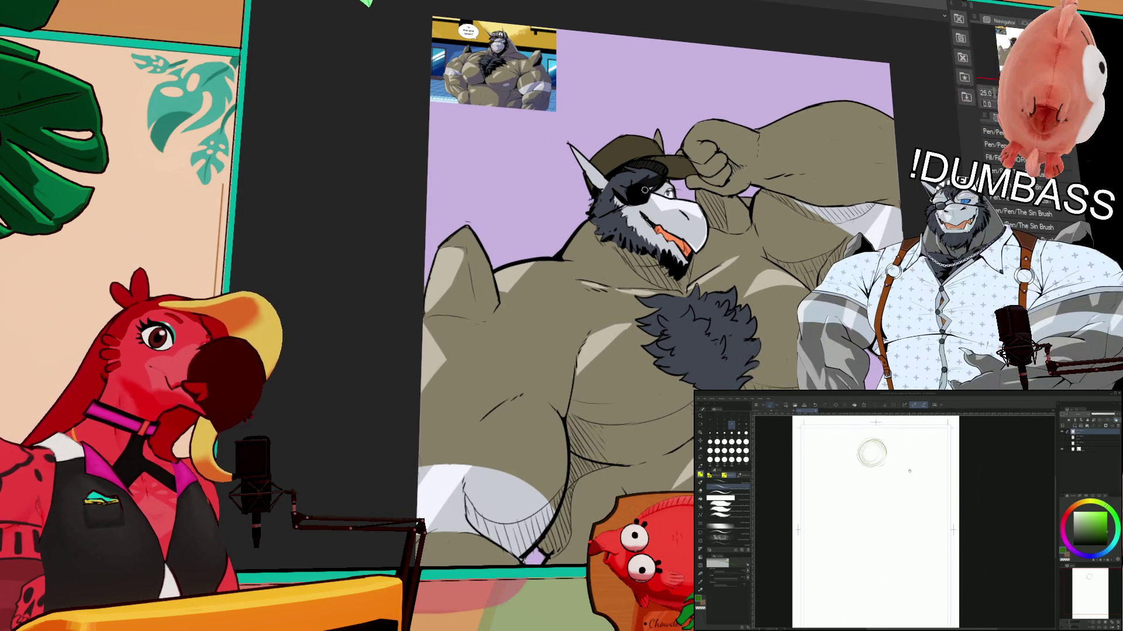
key(p)
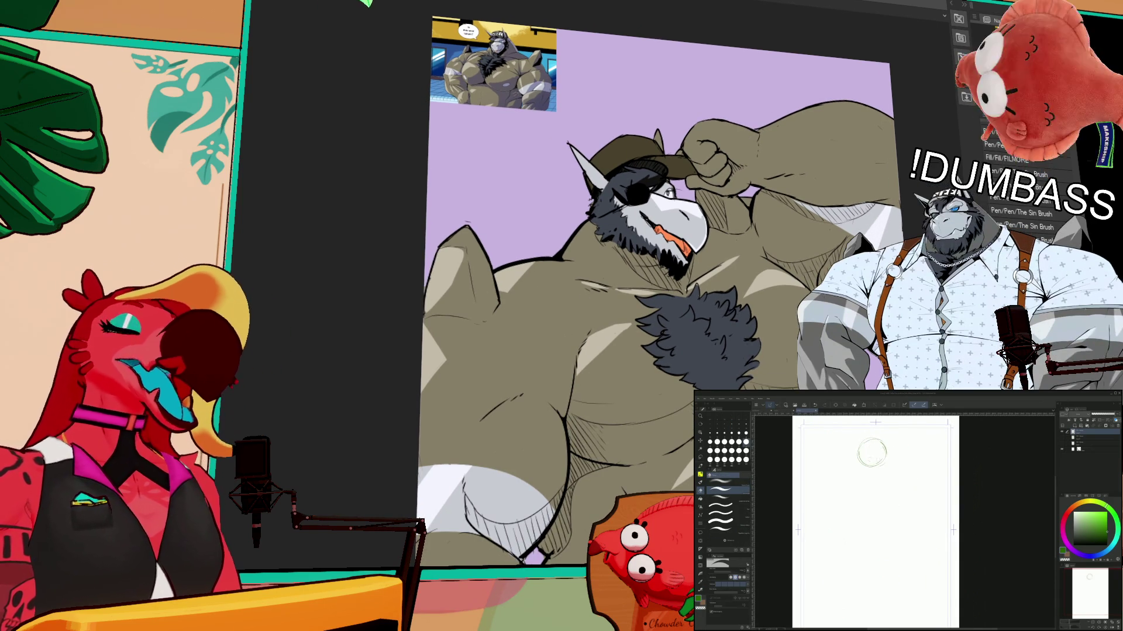
key(b)
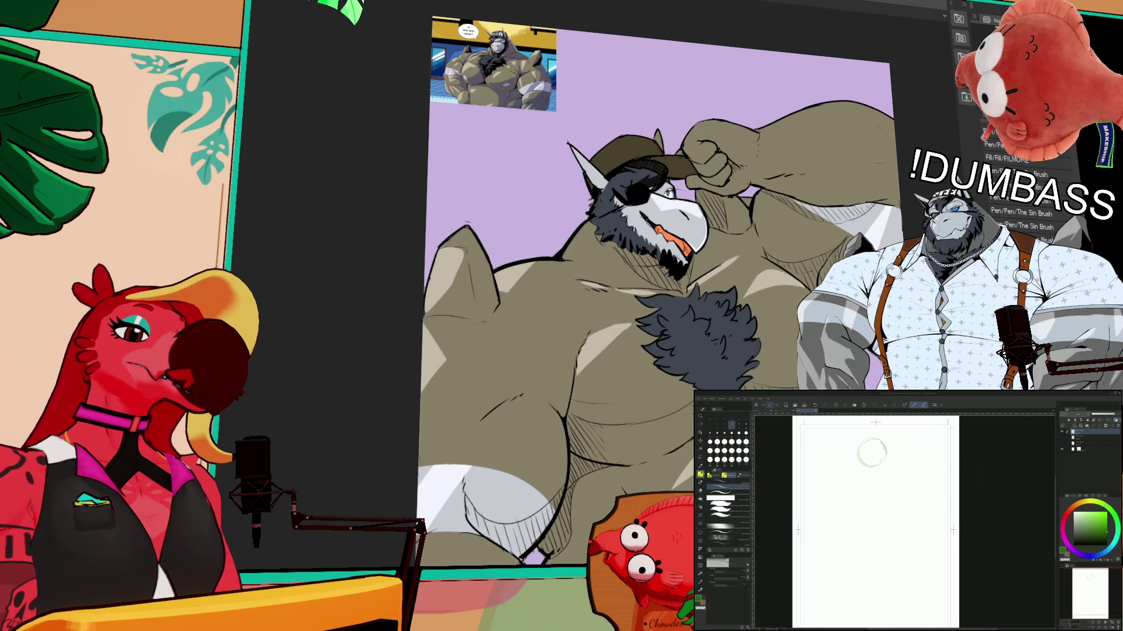
drag(888, 504, 888, 475)
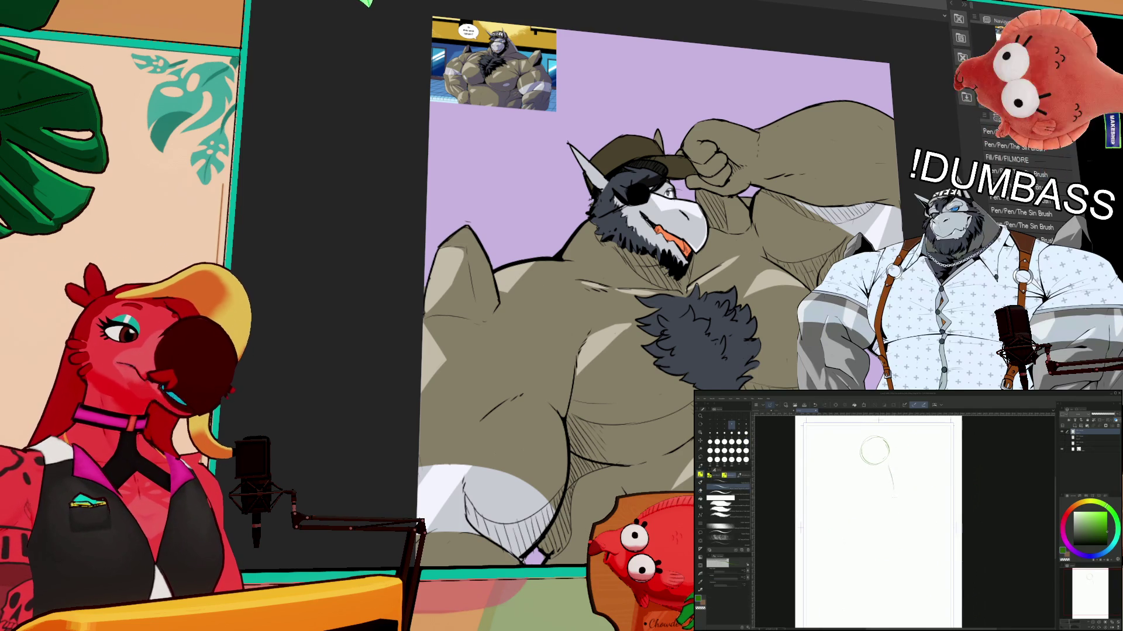
mouse_move(891, 550)
mouse_down()
mouse_move(892, 532)
mouse_move(888, 557)
mouse_up()
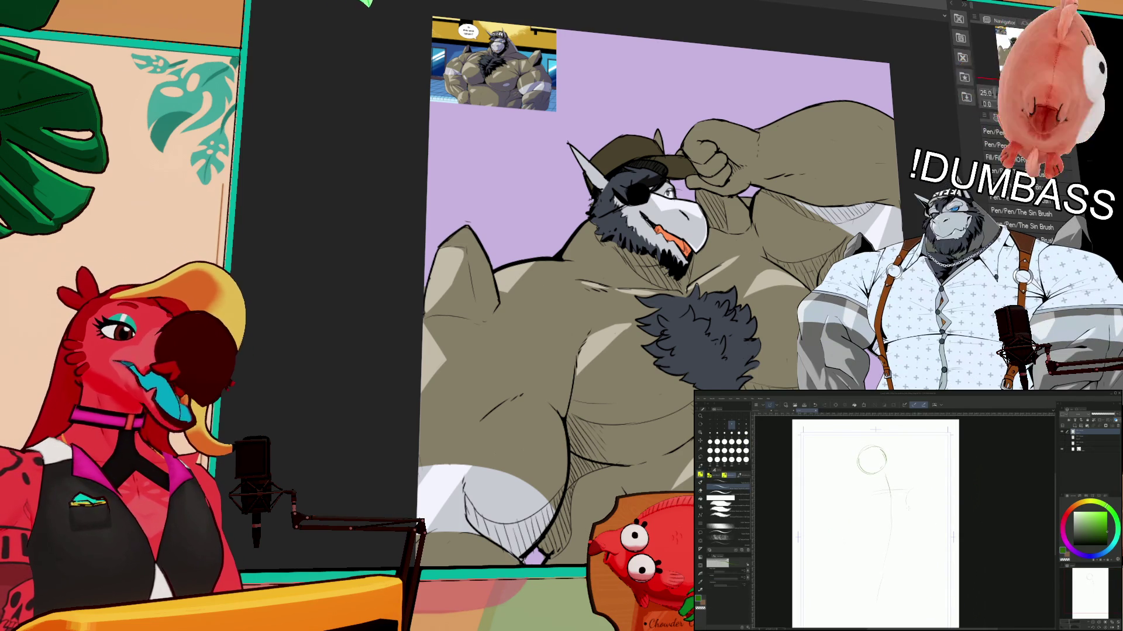
drag(851, 501, 904, 489)
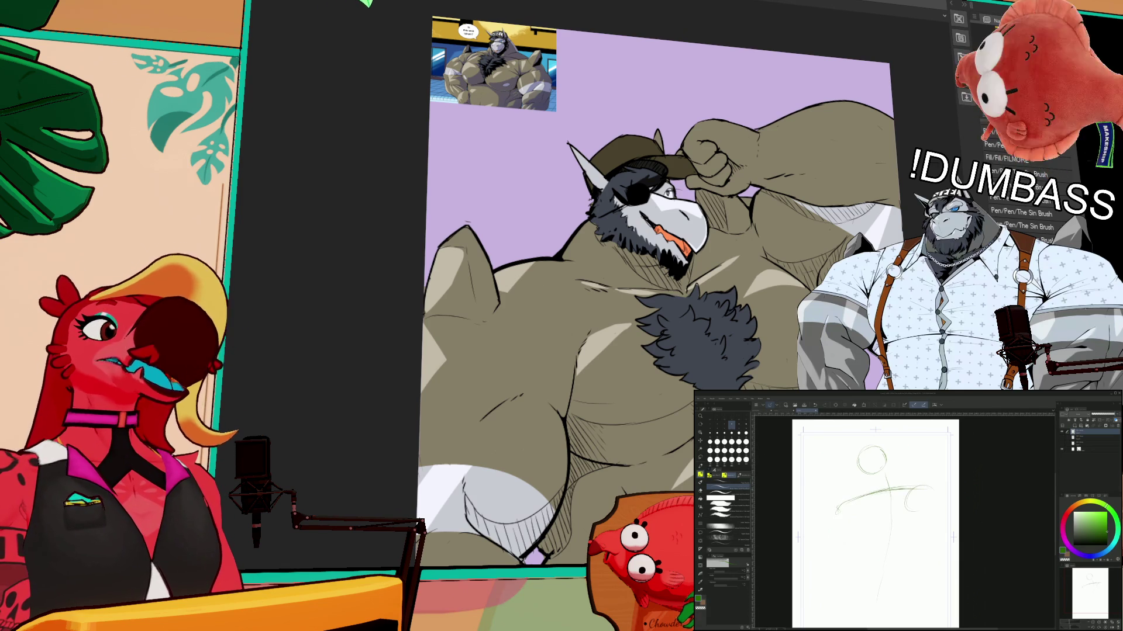
mouse_move(889, 526)
mouse_down()
mouse_move(890, 514)
mouse_move(921, 532)
mouse_up()
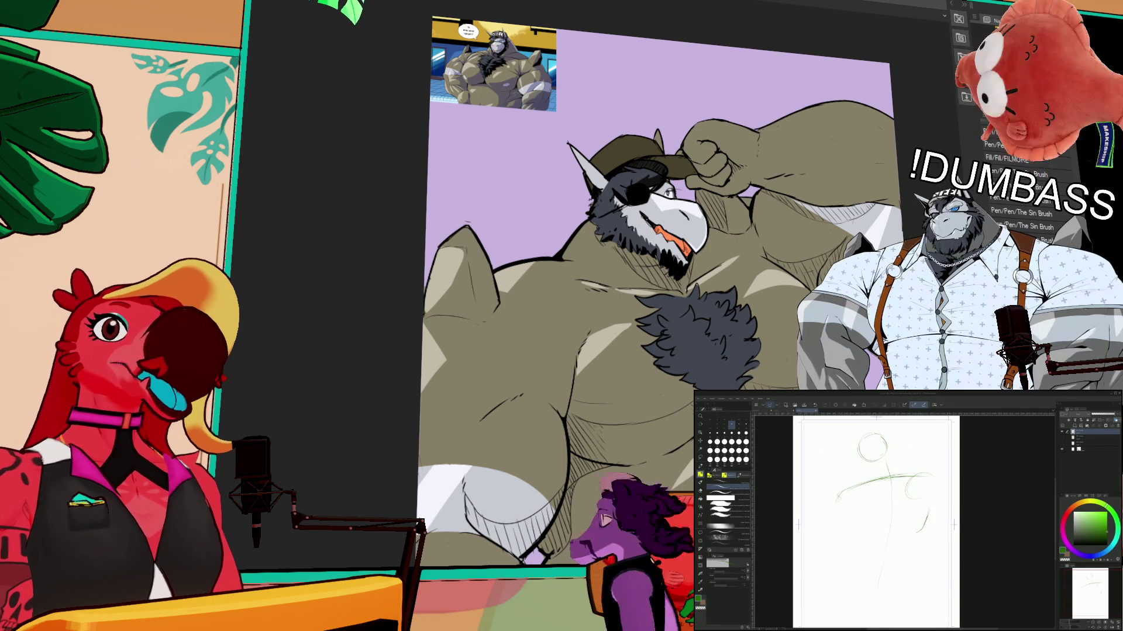
mouse_move(868, 476)
mouse_down()
mouse_move(868, 509)
mouse_move(889, 520)
mouse_up()
scroll(890, 520, up, 4)
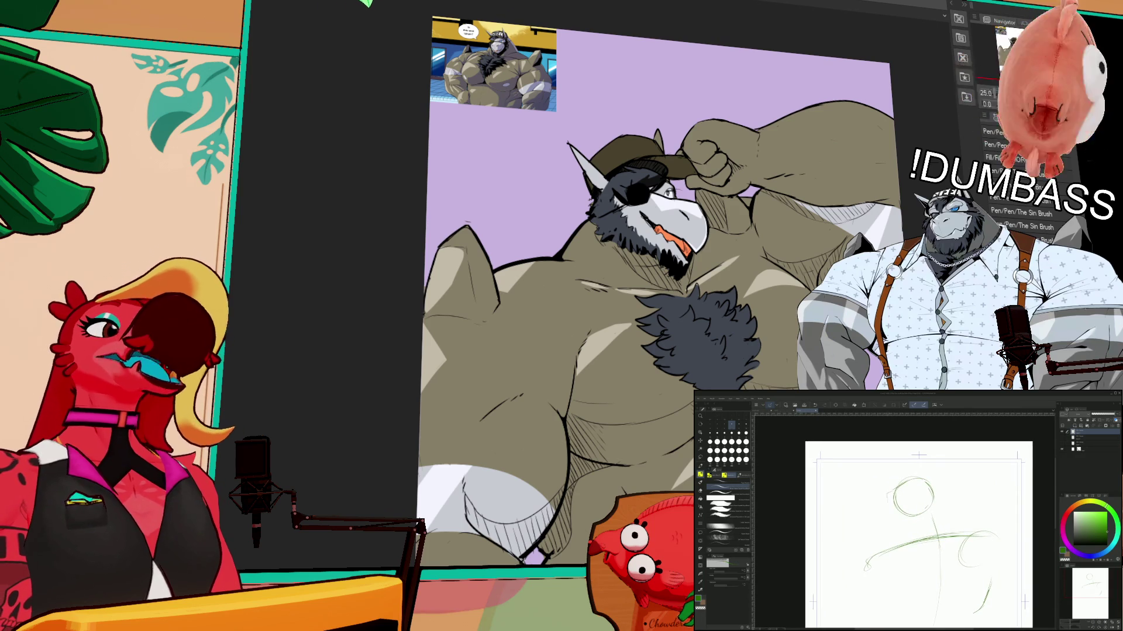
- Shape the head circle into a rough green horned head with an open jaw
drag(900, 484, 883, 503)
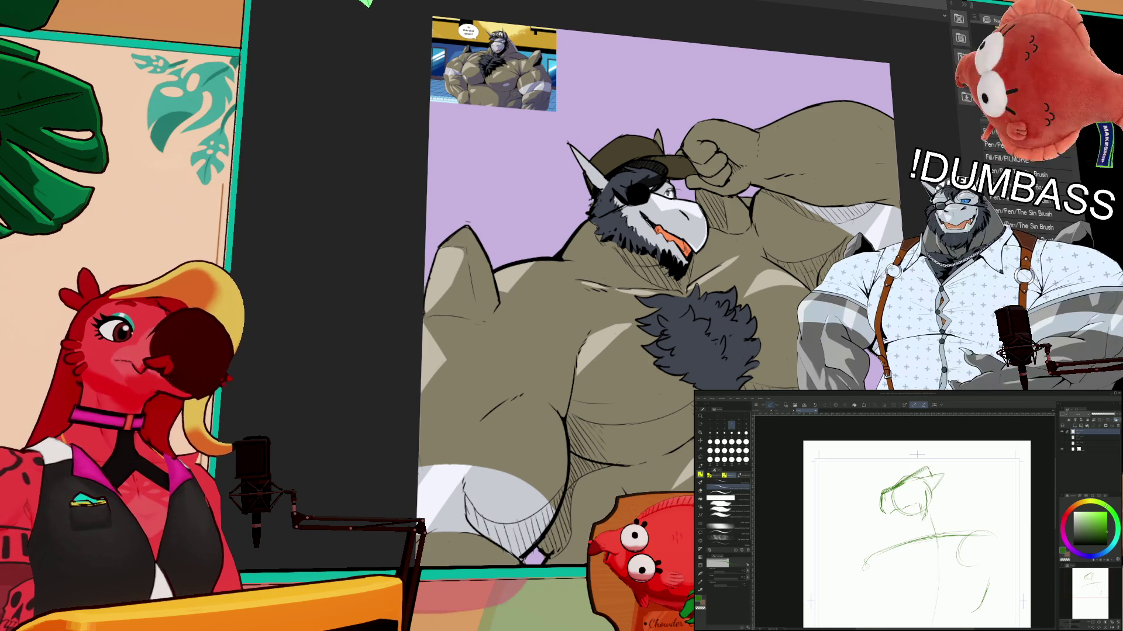
key(b)
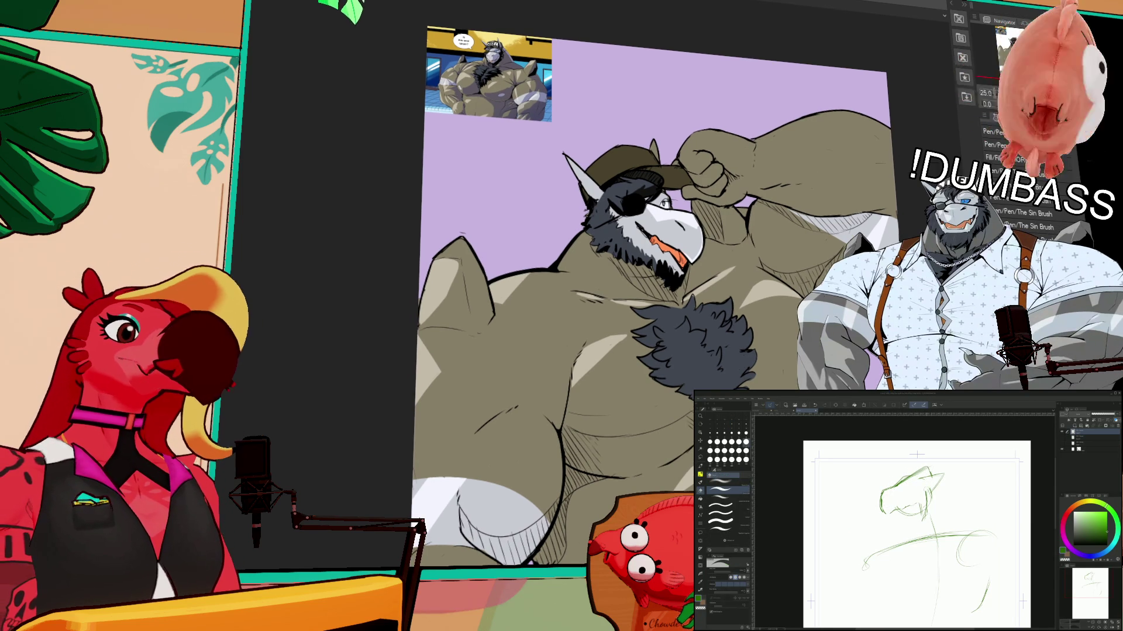
key(b)
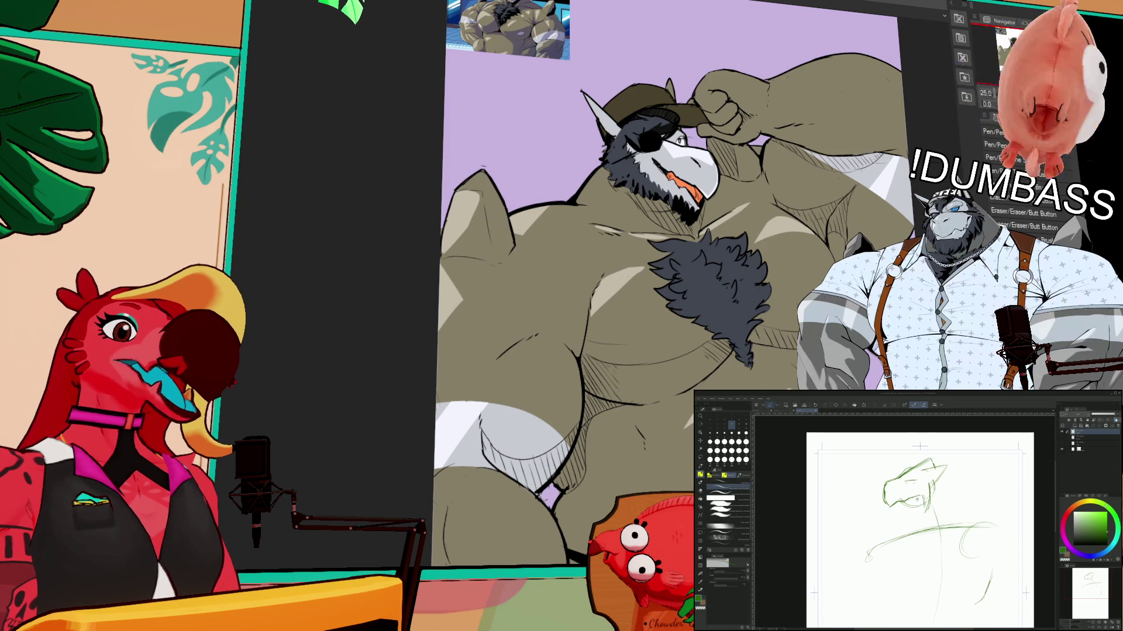
drag(878, 448, 882, 468)
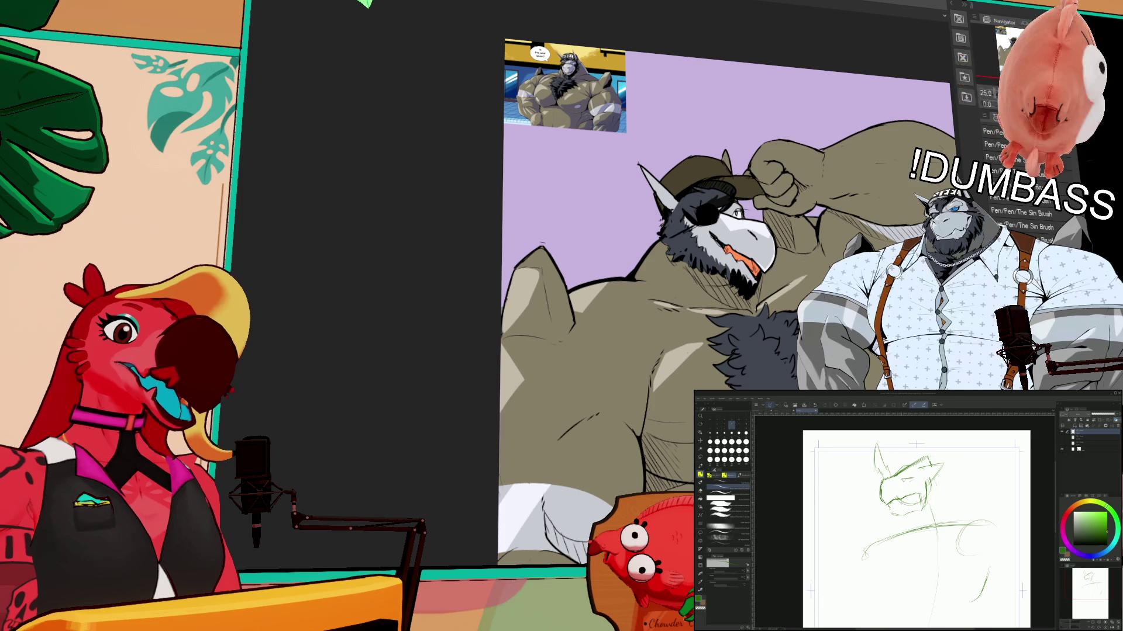
key(ctrl+plus)
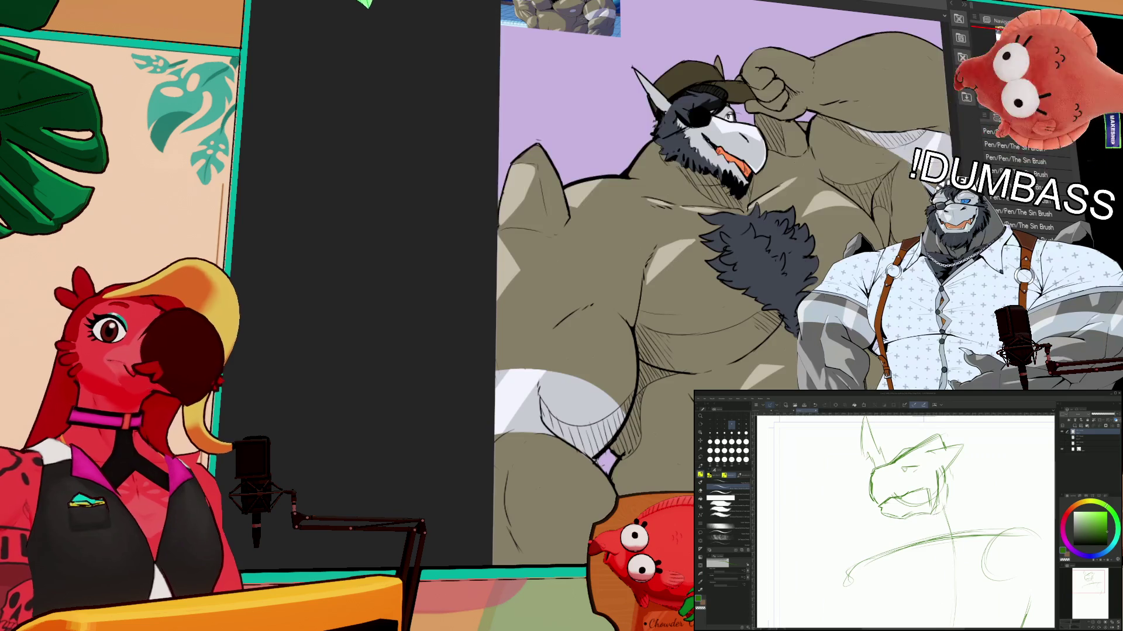
- Sketch the jaw, neck and a spiky stroke reaching from the head toward the upper right
drag(865, 468, 907, 526)
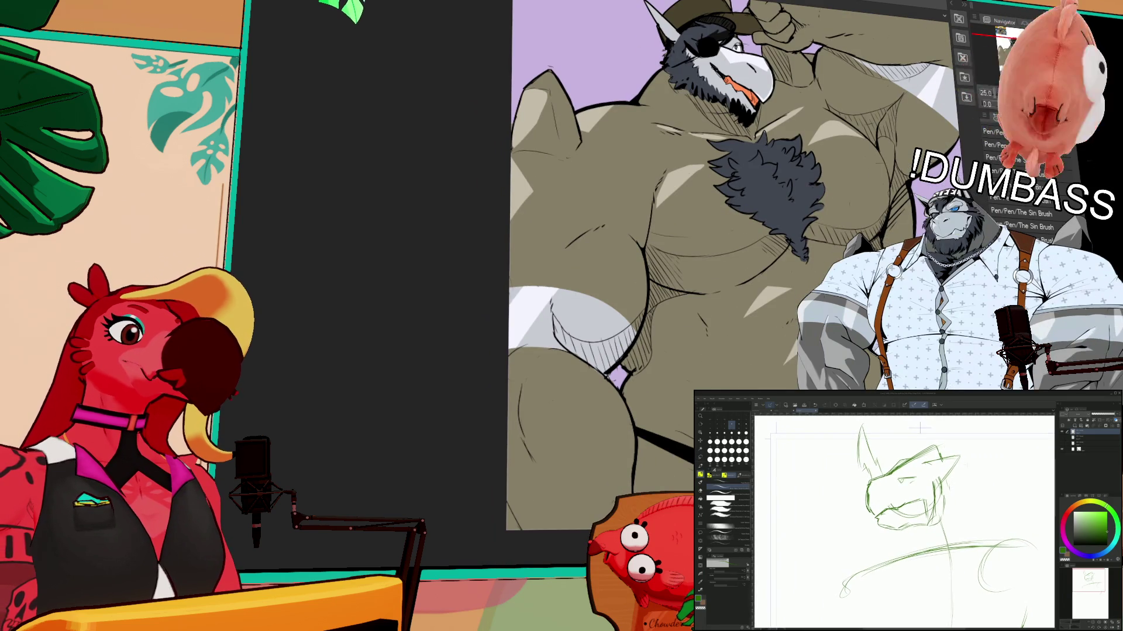
drag(923, 462, 959, 538)
drag(939, 480, 932, 527)
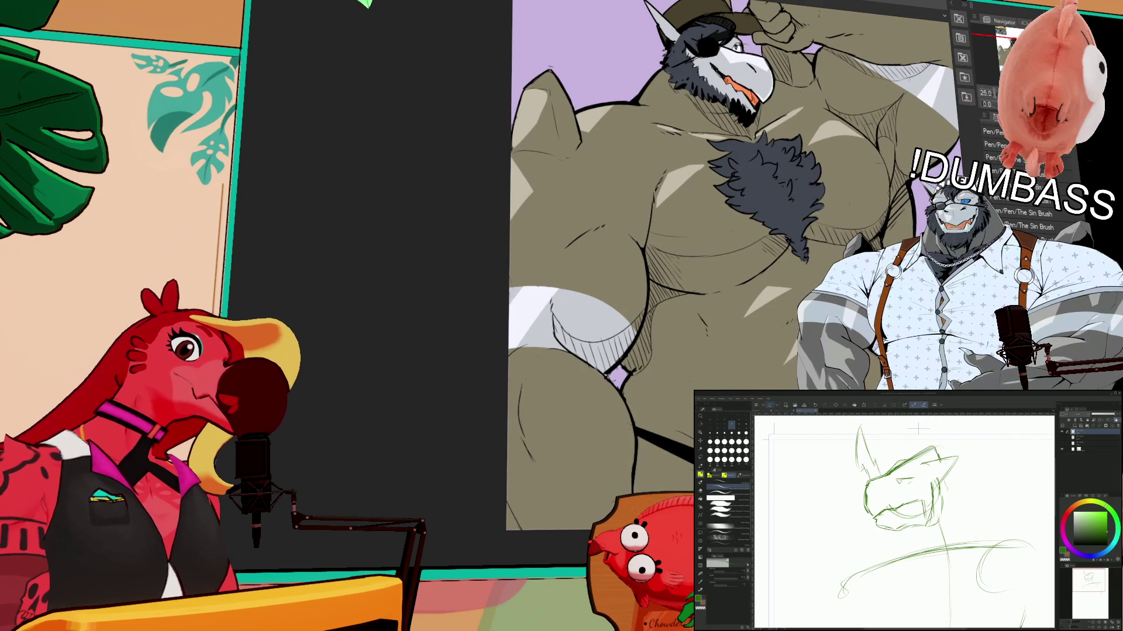
drag(927, 465, 977, 443)
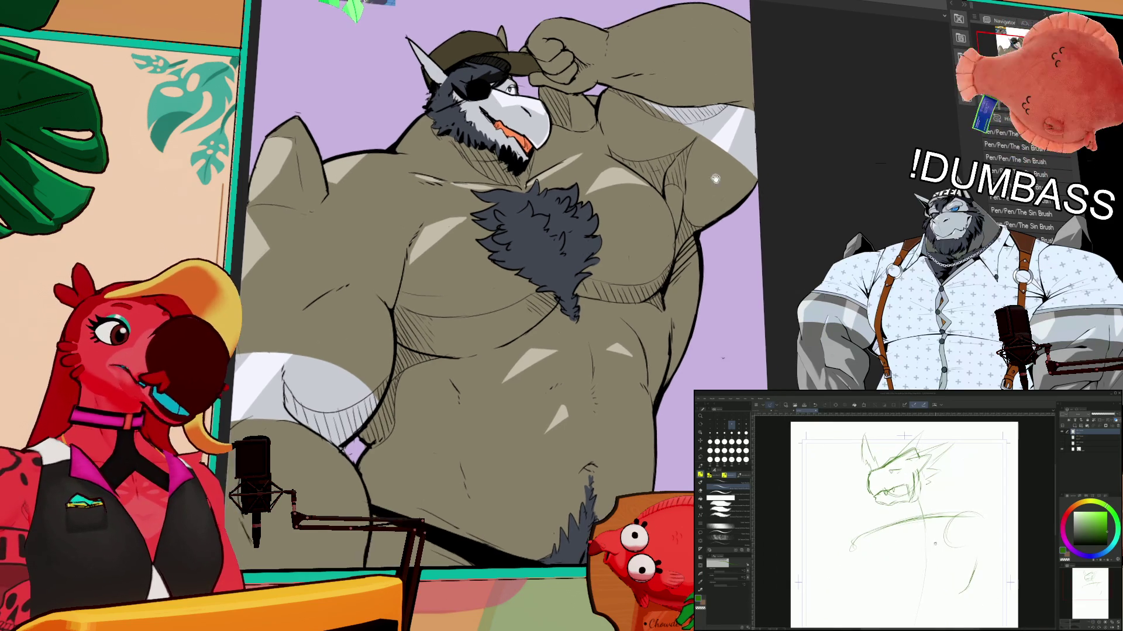
- Reposition the character painting and sketch page views
drag(710, 210, 733, 220)
drag(696, 254, 717, 171)
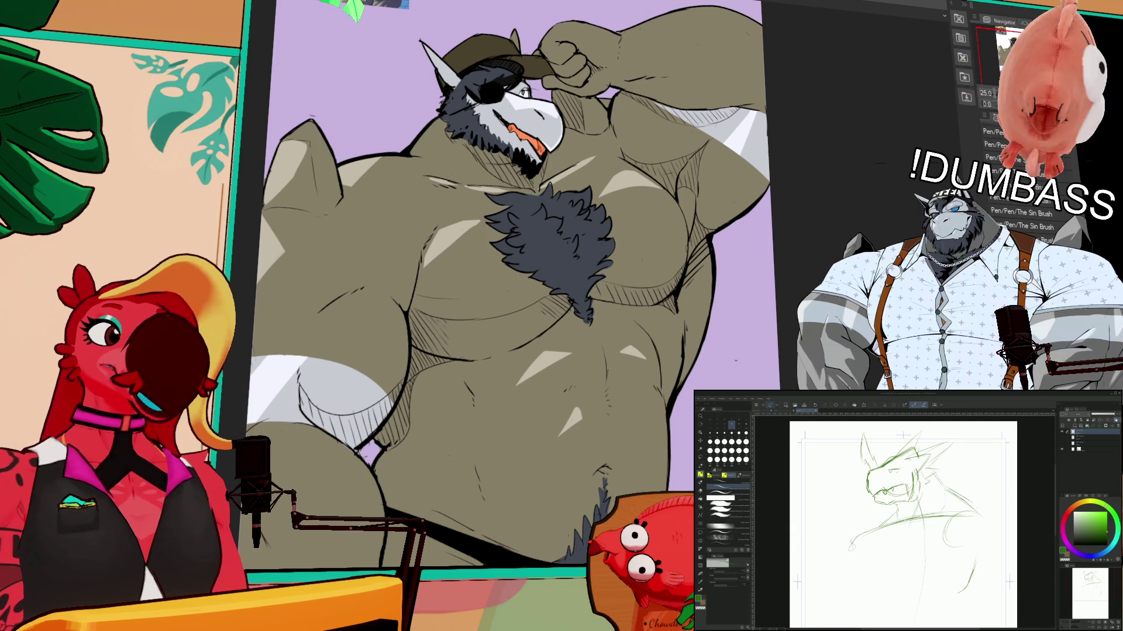
drag(903, 520, 918, 514)
drag(430, 360, 483, 302)
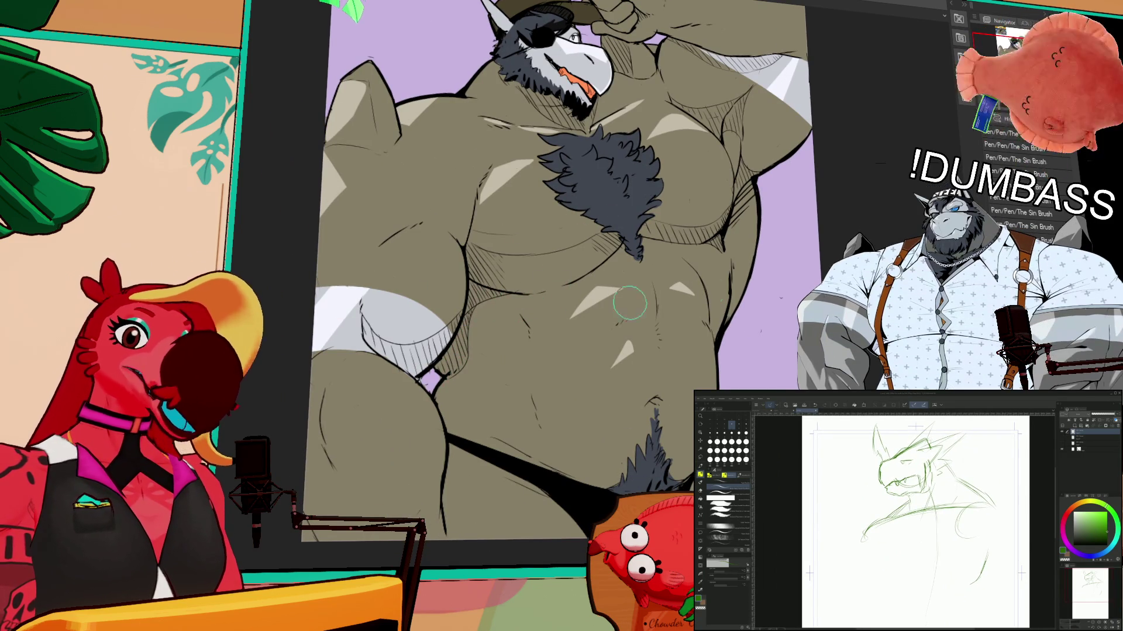
- Pick the Oil paint > Gouache brush for shading
drag(915, 521, 915, 504)
key(p)
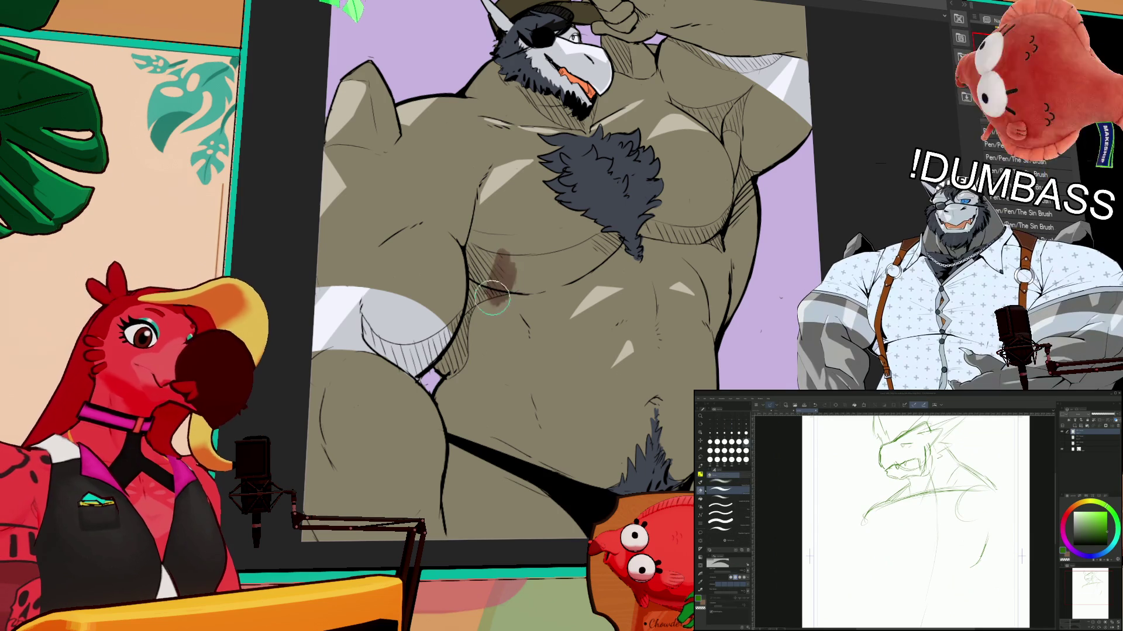
key(minus)
mouse_move(471, 346)
mouse_down()
mouse_move(449, 358)
mouse_move(485, 316)
mouse_move(451, 393)
mouse_move(493, 363)
mouse_move(483, 350)
mouse_move(504, 319)
mouse_up()
key(b)
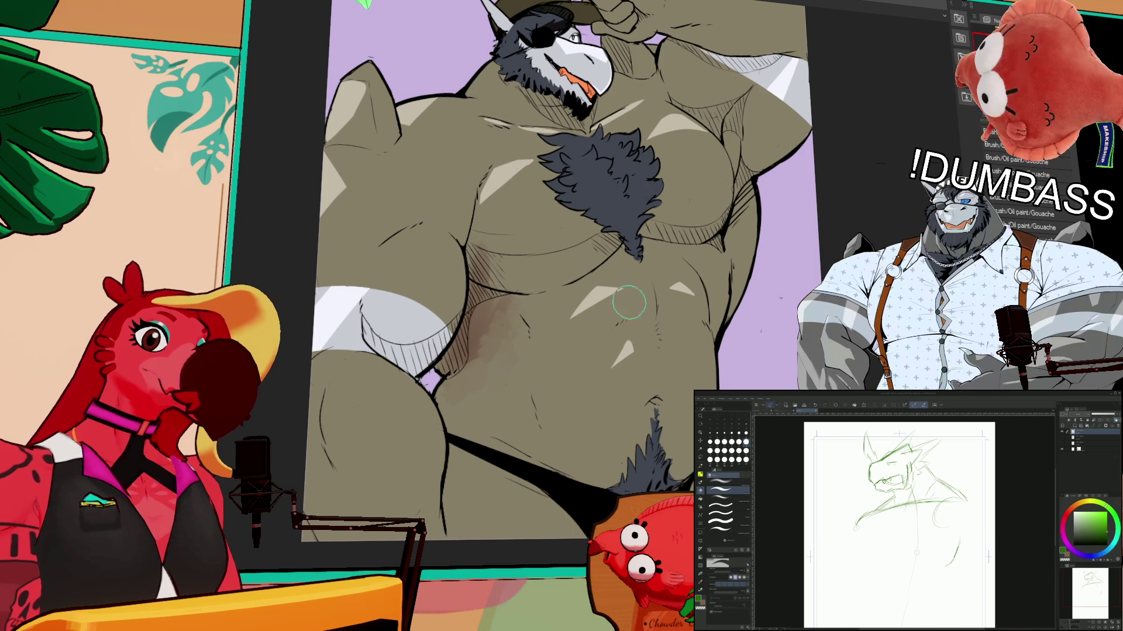
- Paint soft brown Gouache shading near the navel and down the torso's right side
drag(656, 413, 653, 410)
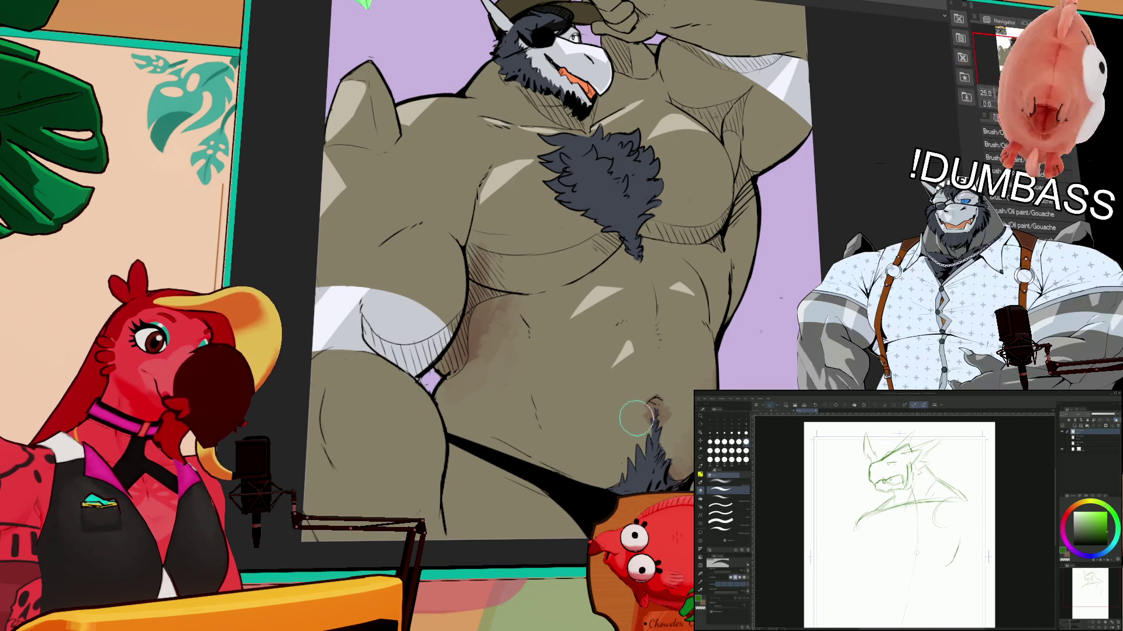
mouse_move(752, 279)
mouse_down()
mouse_move(725, 316)
mouse_move(738, 193)
mouse_up()
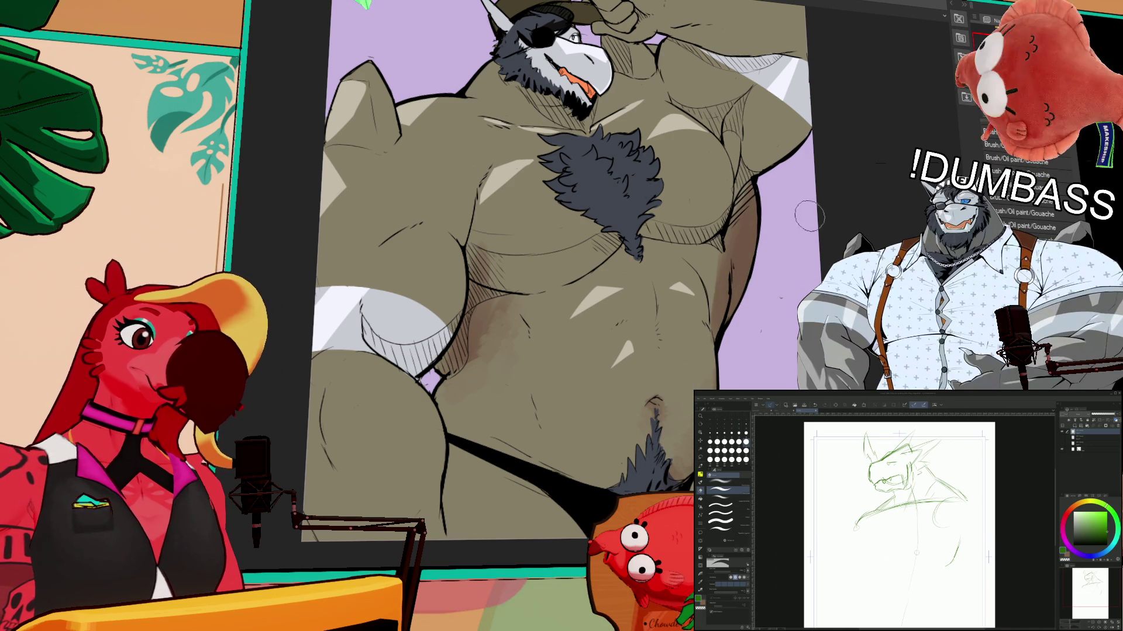
drag(797, 220, 788, 261)
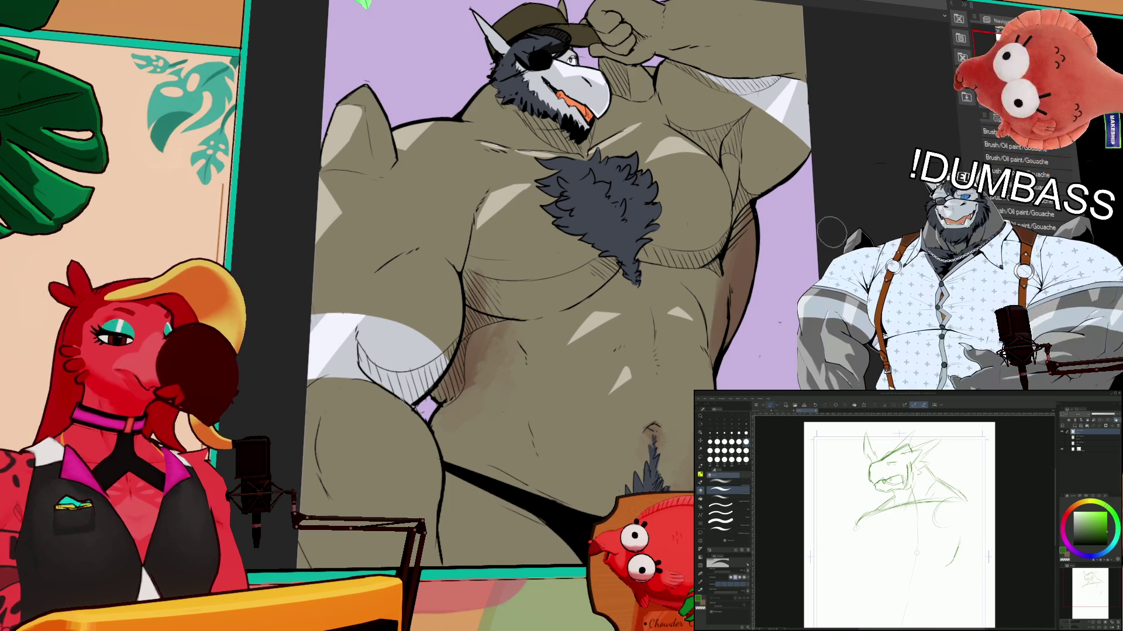
drag(831, 231, 828, 244)
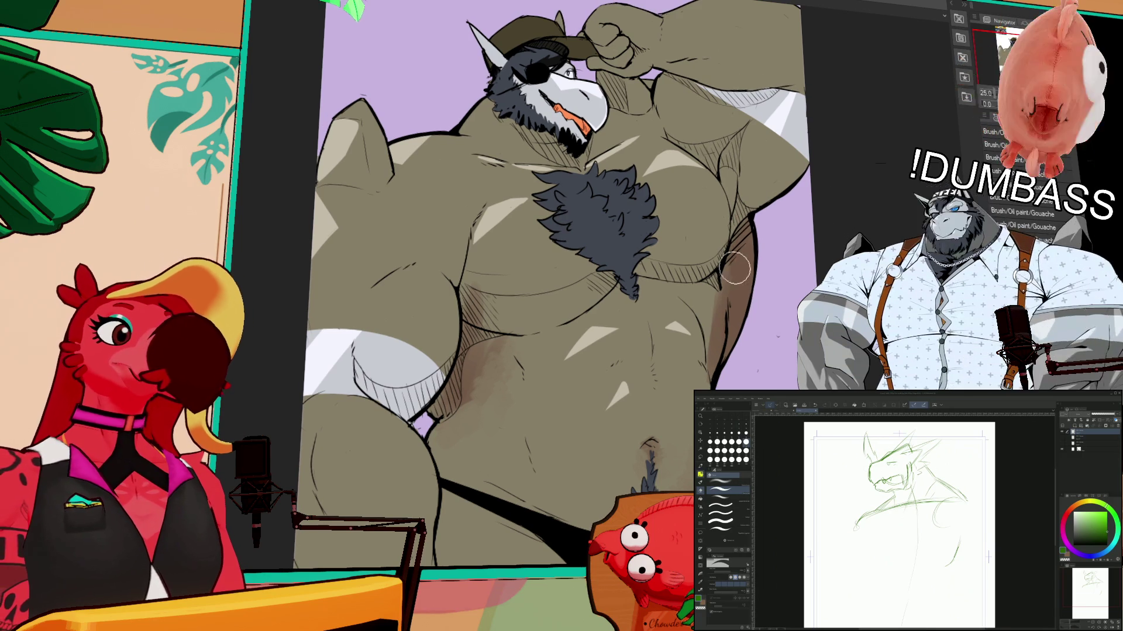
key(b)
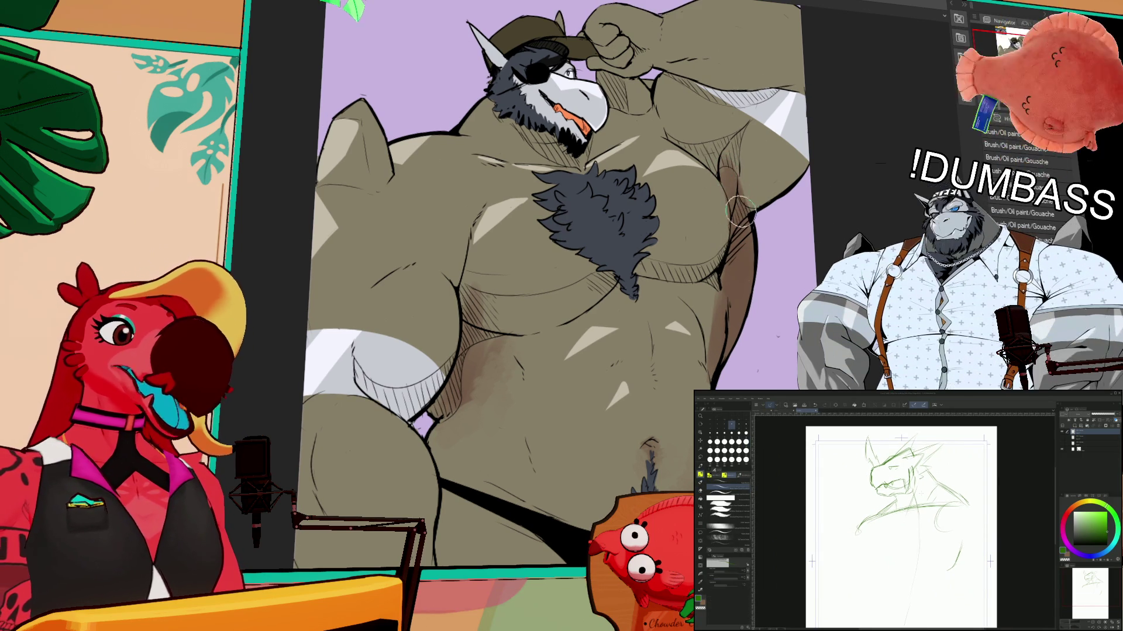
scroll(900, 526, up, 2)
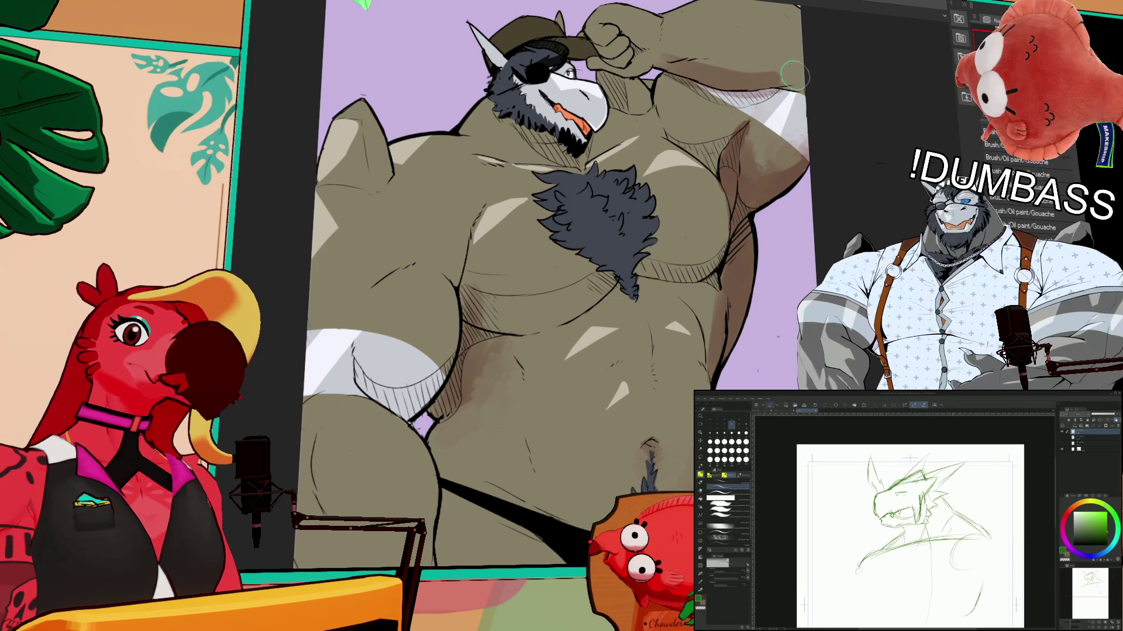
drag(758, 83, 768, 100)
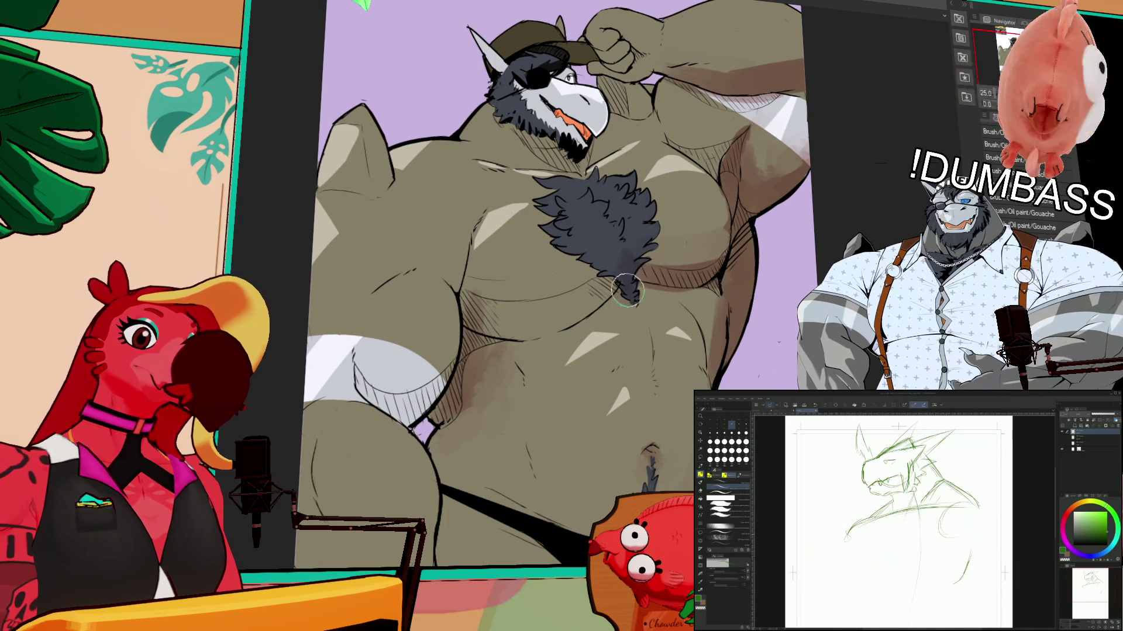
- Paint a soft brown shadow under the chest and zoom out on the sketch page
mouse_move(590, 275)
mouse_down()
mouse_move(509, 318)
mouse_move(579, 304)
mouse_move(620, 280)
mouse_up()
drag(714, 296, 602, 341)
scroll(454, 444, down, 3)
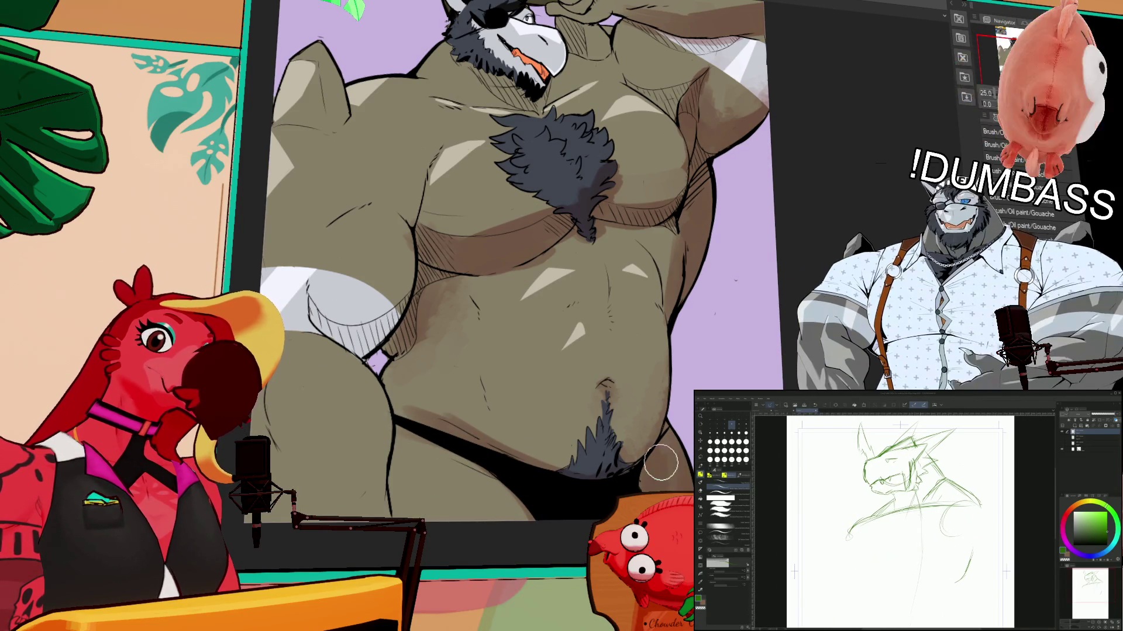
key(ctrl+minus)
mouse_move(675, 483)
mouse_down()
mouse_move(675, 462)
mouse_move(673, 482)
mouse_up()
- Add green pencil strokes on the sketch's left side and across the chest
key(b)
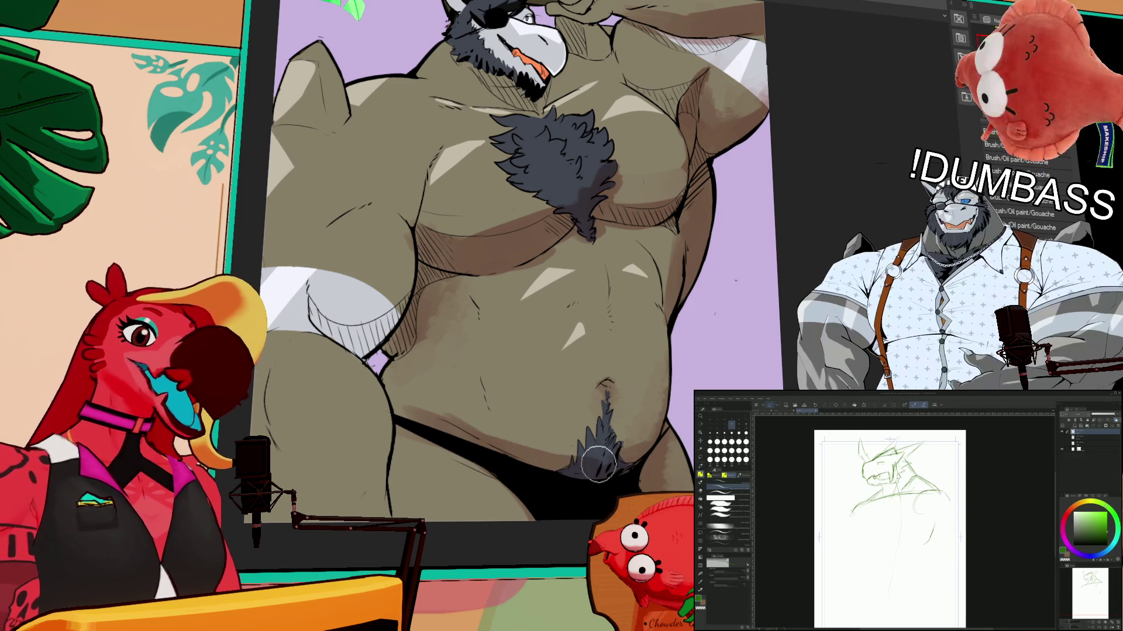
drag(621, 465, 630, 459)
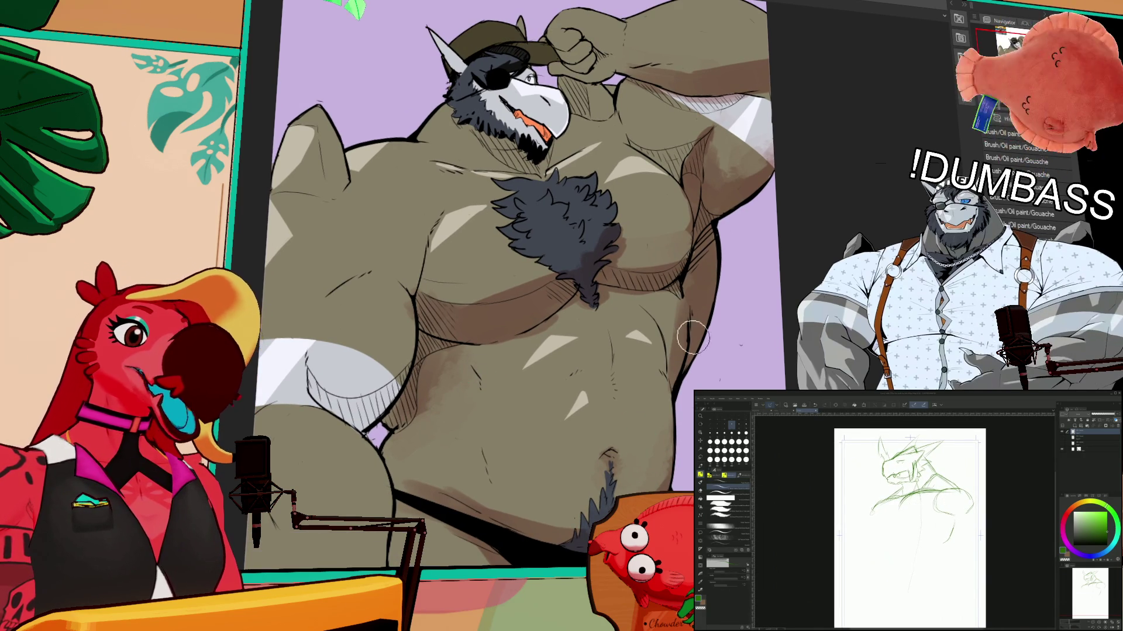
mouse_move(673, 328)
mouse_down()
mouse_move(655, 350)
mouse_move(675, 351)
mouse_up()
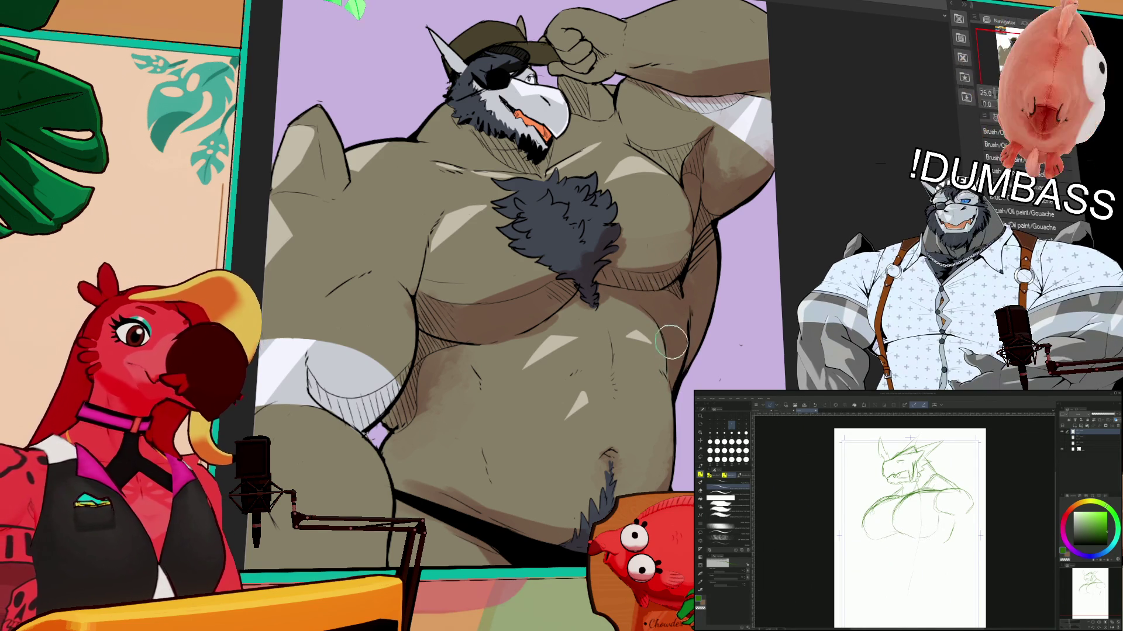
drag(676, 406, 648, 485)
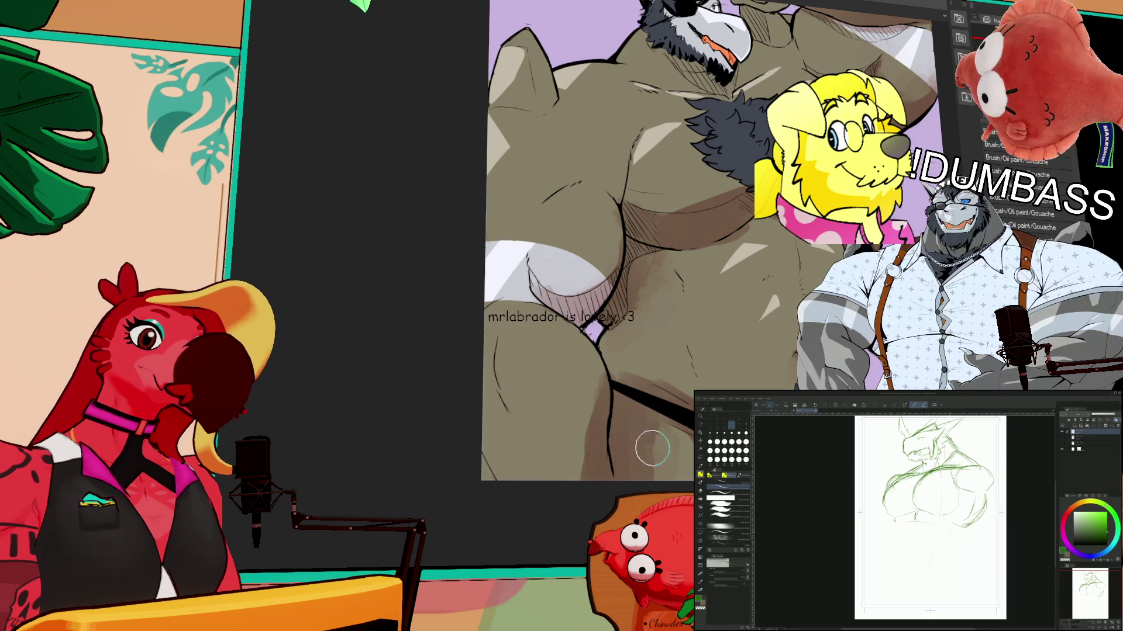
- Cycle through the brush and pen sub-tool groups to settle on another brush set for sketching
key(b)
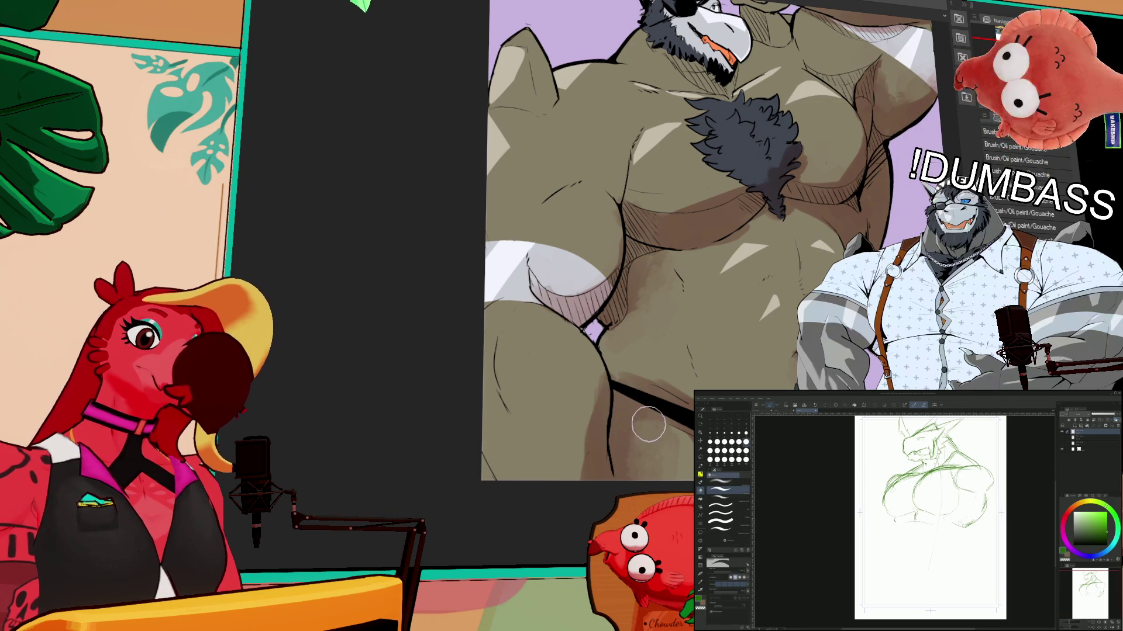
key(b)
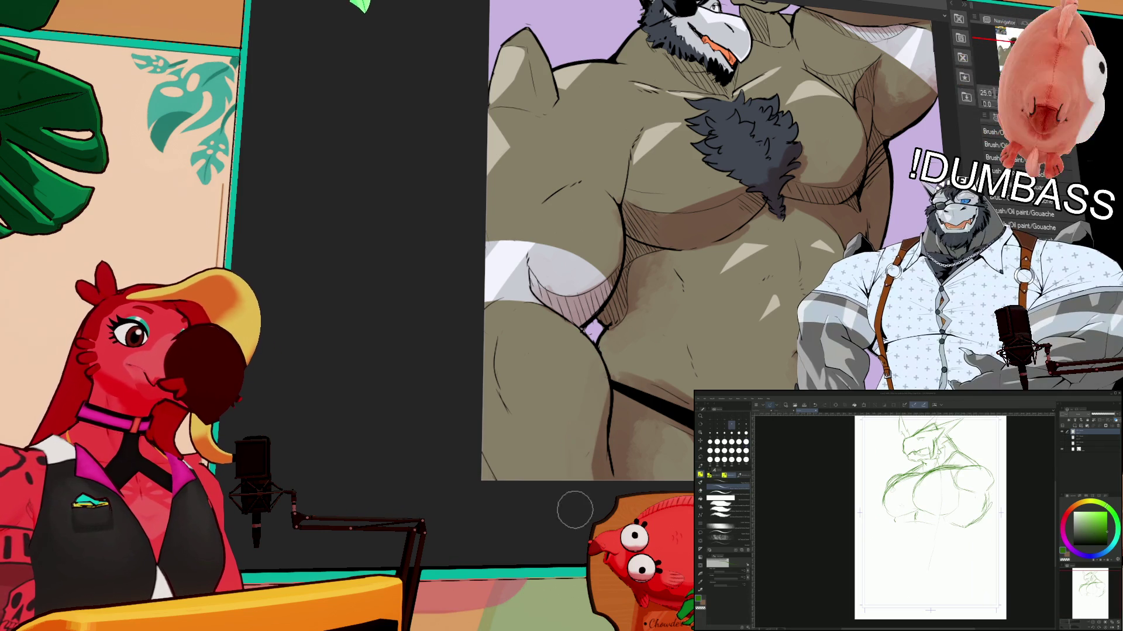
scroll(757, 237, down, 2)
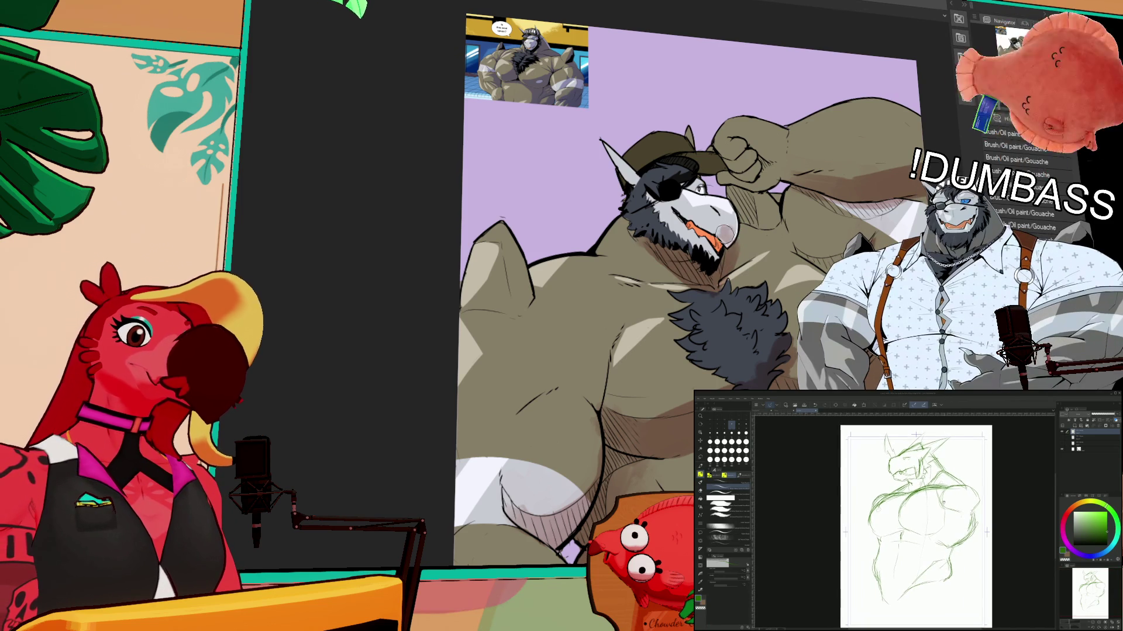
key(p)
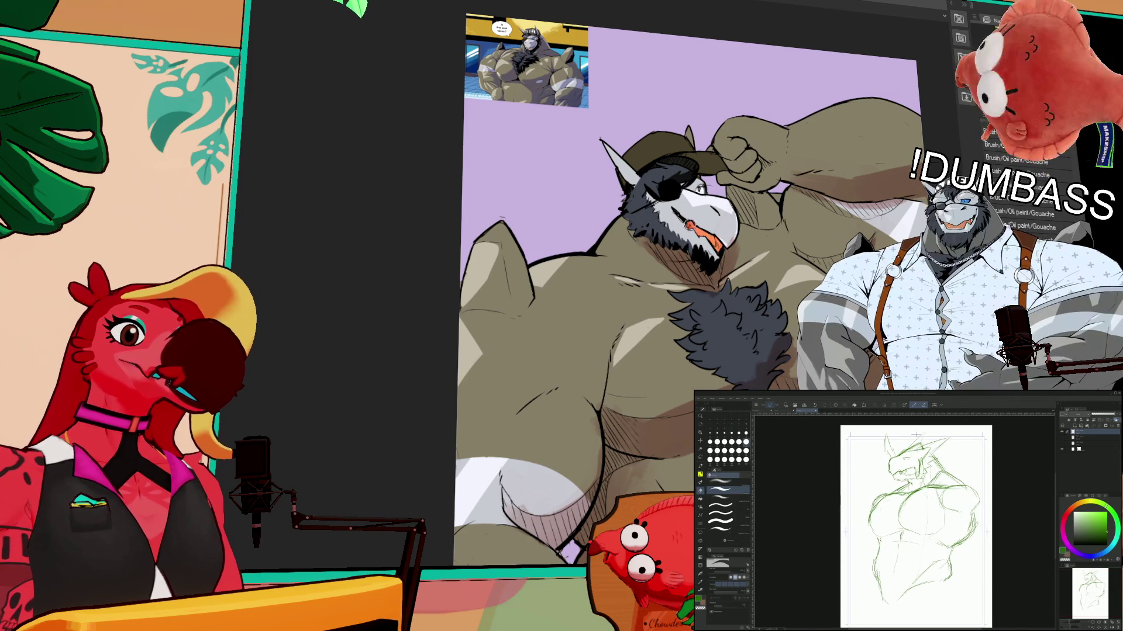
key(b)
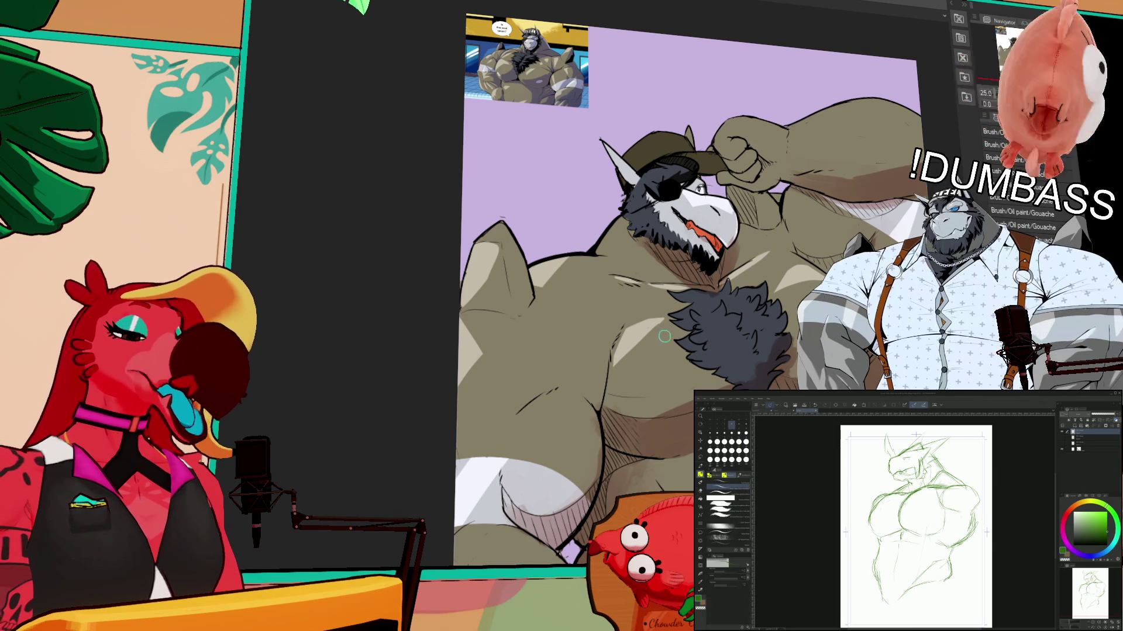
- Pan the canvas to frame the green sketch from head to hips, then switch brush group
drag(662, 403, 687, 304)
drag(592, 301, 596, 313)
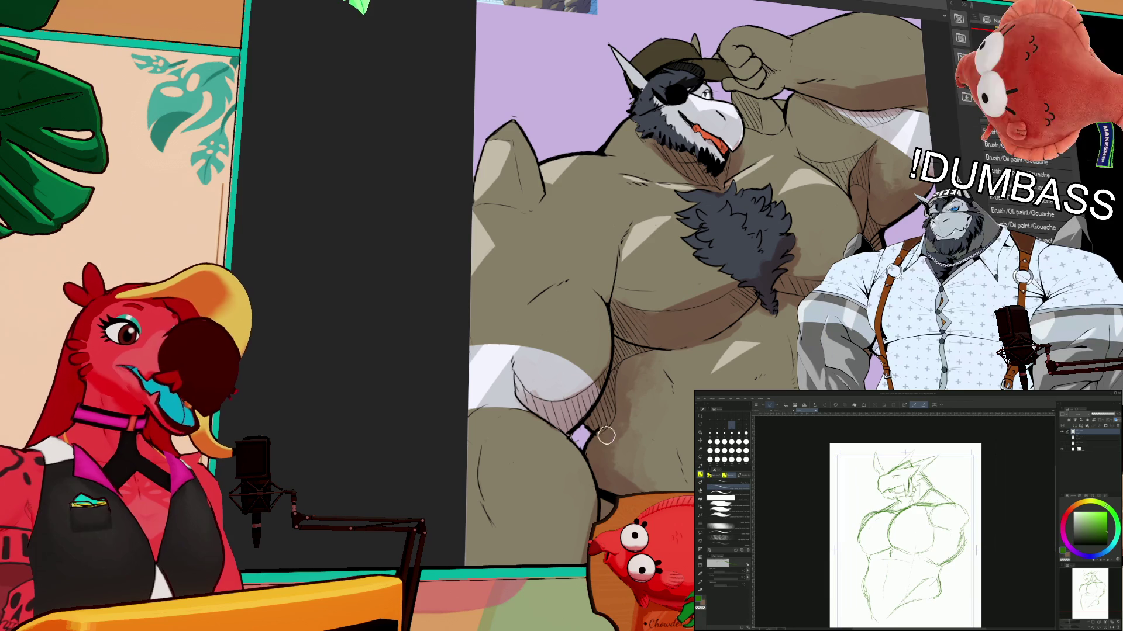
drag(608, 428, 602, 316)
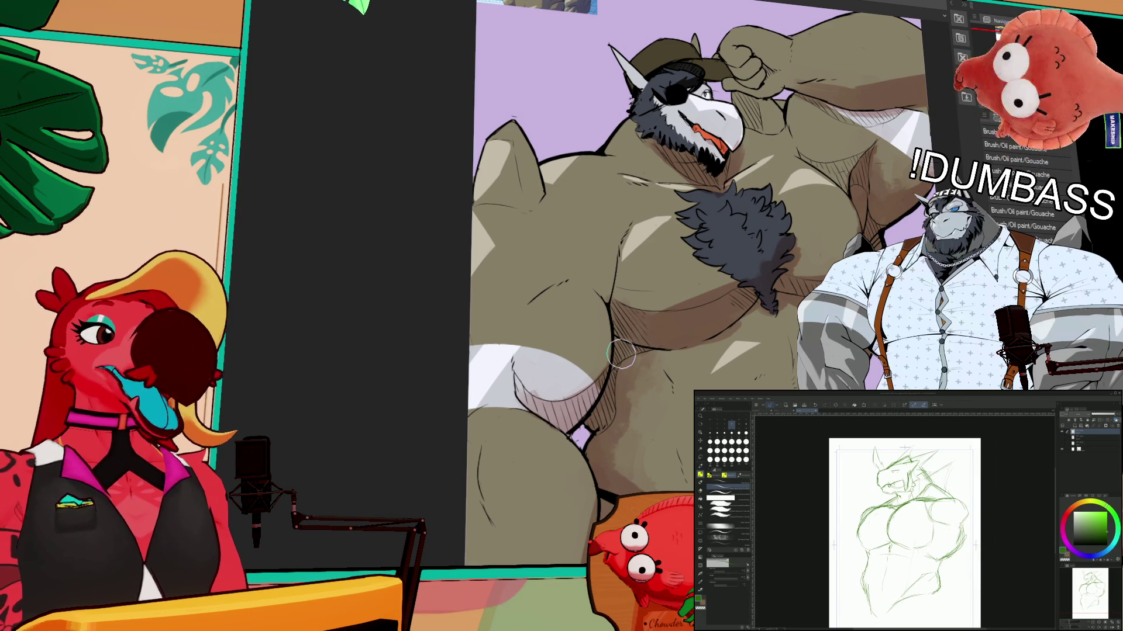
drag(956, 565, 957, 520)
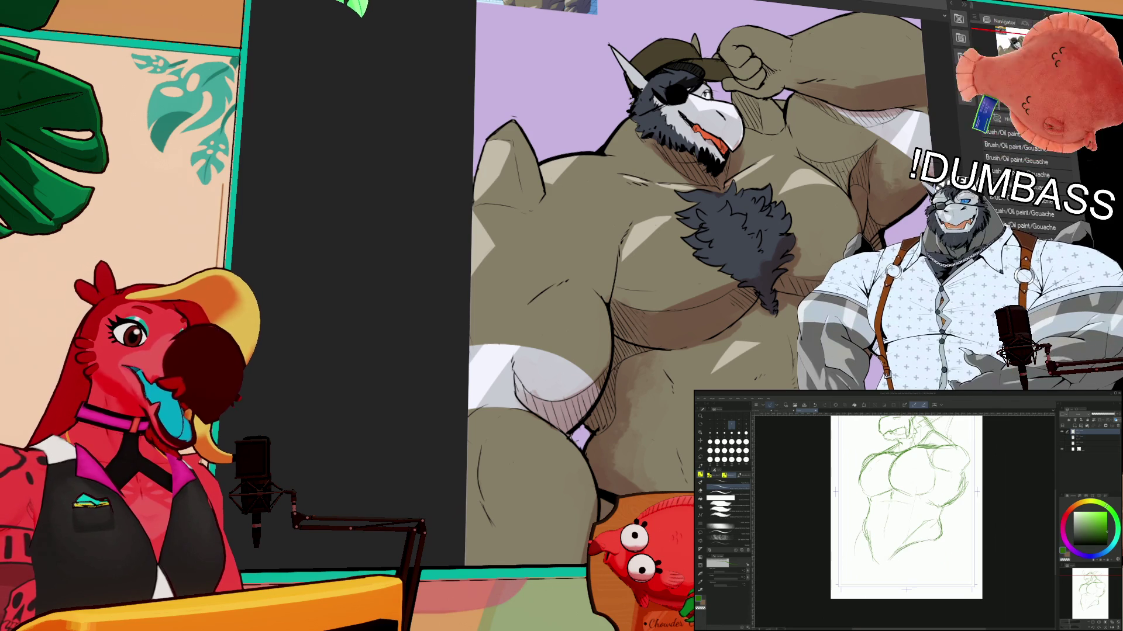
drag(957, 520, 959, 525)
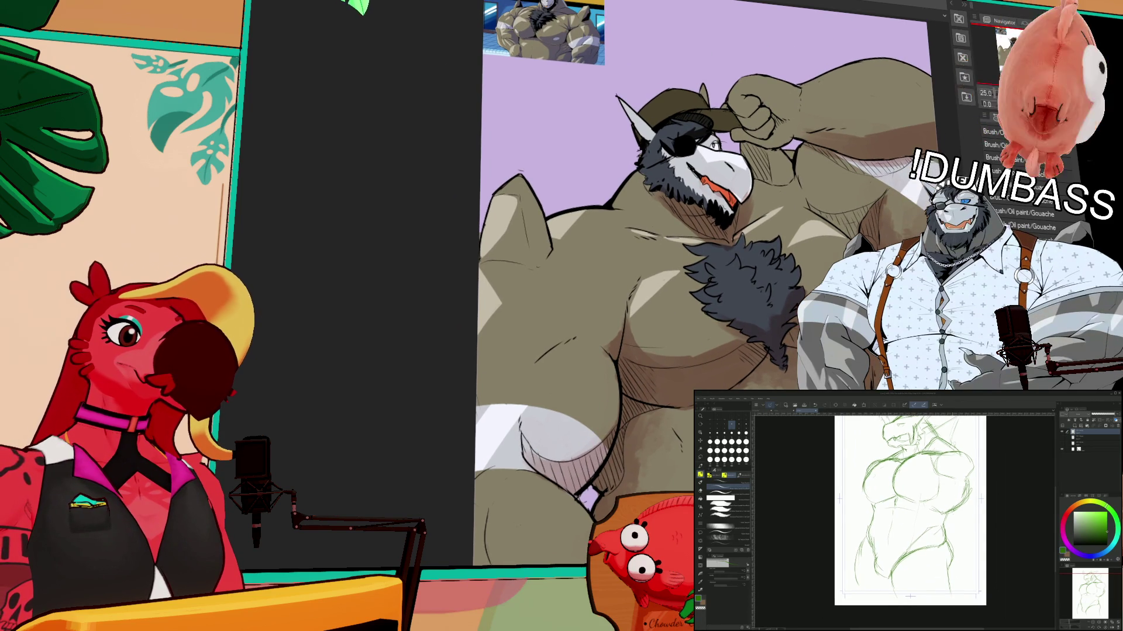
key(b)
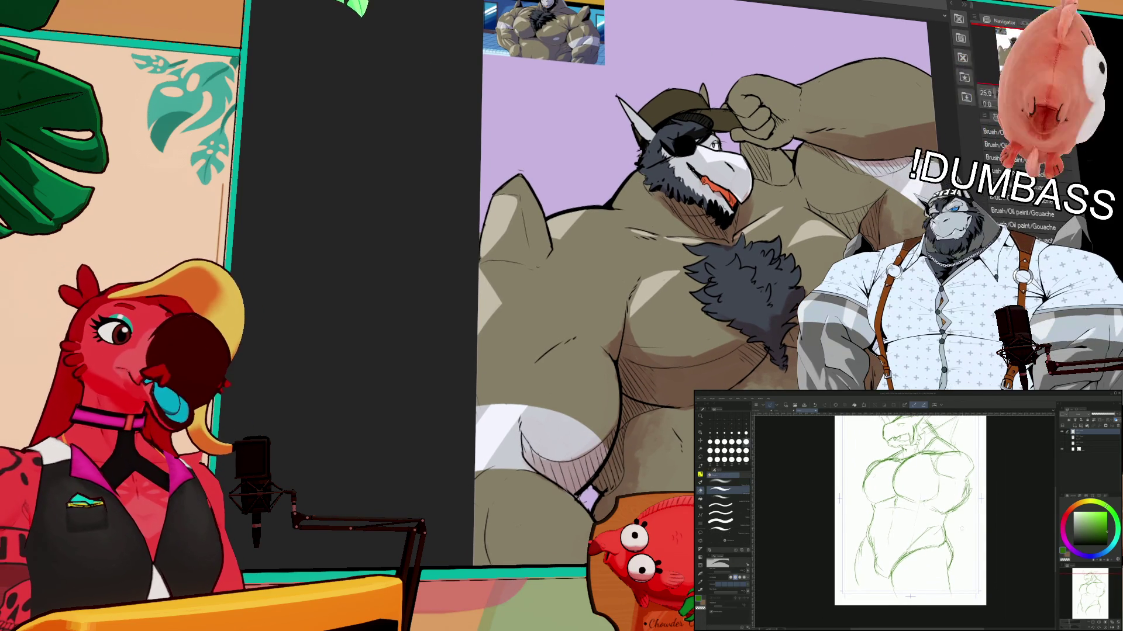
key(b)
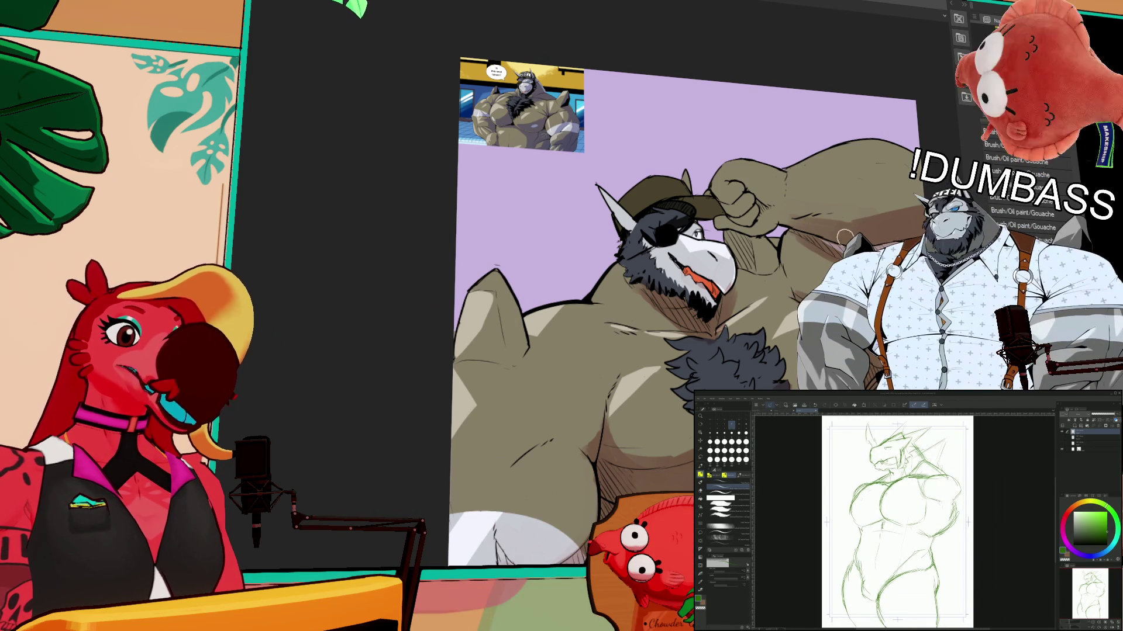
- Toggle between Eraser, Gouache brush and Pen while refining chest and arm lines
scroll(897, 520, up, 1)
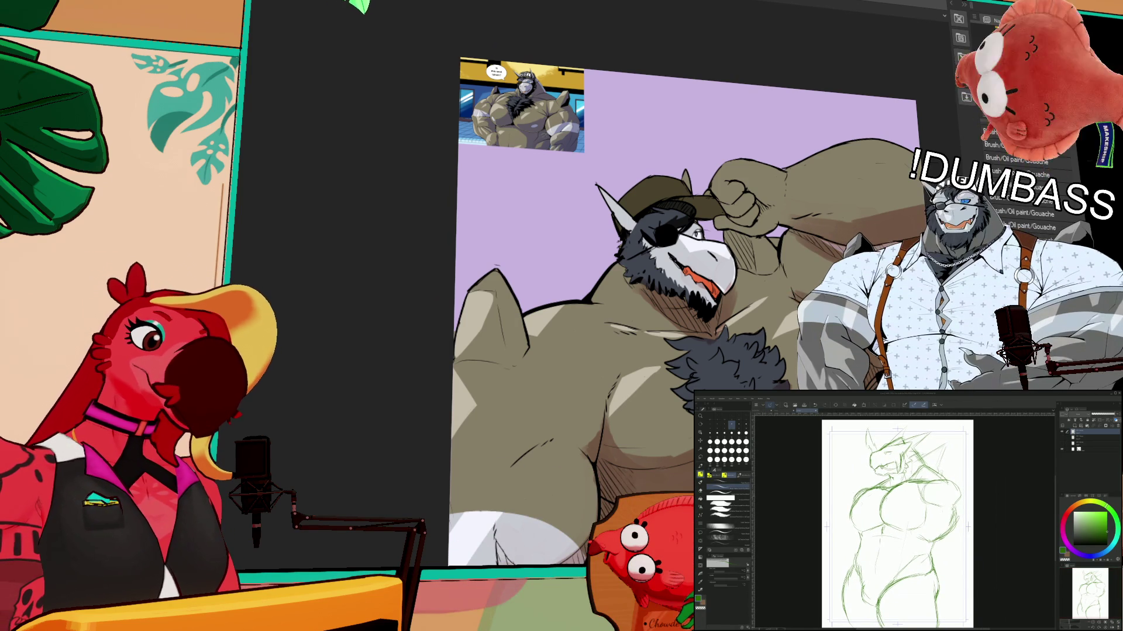
scroll(897, 520, down, 1)
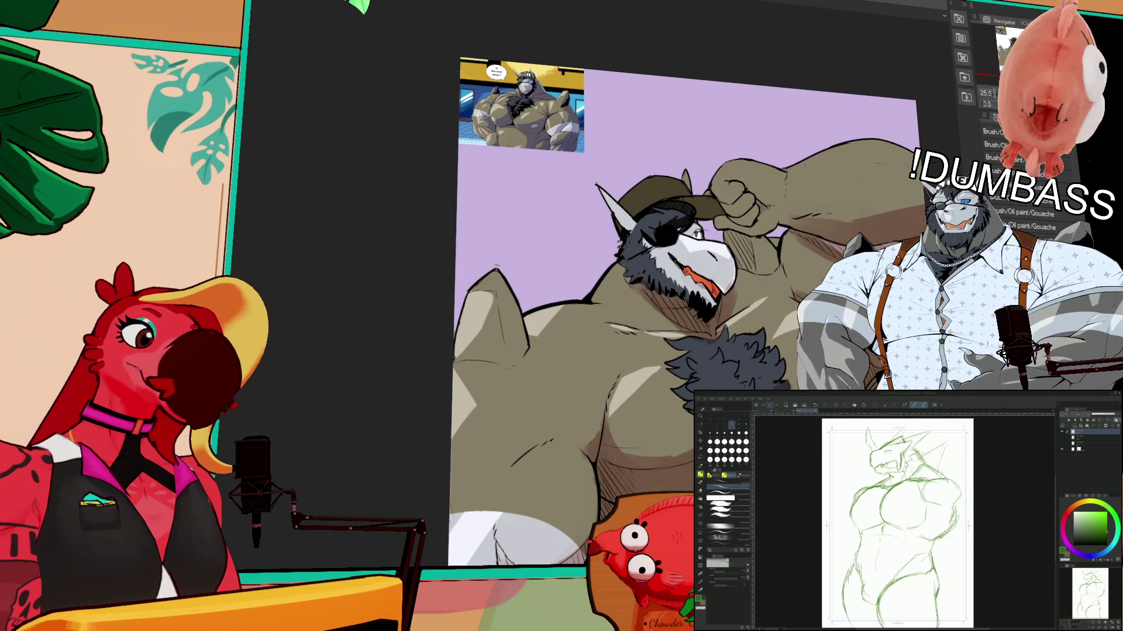
scroll(636, 323, down, 3)
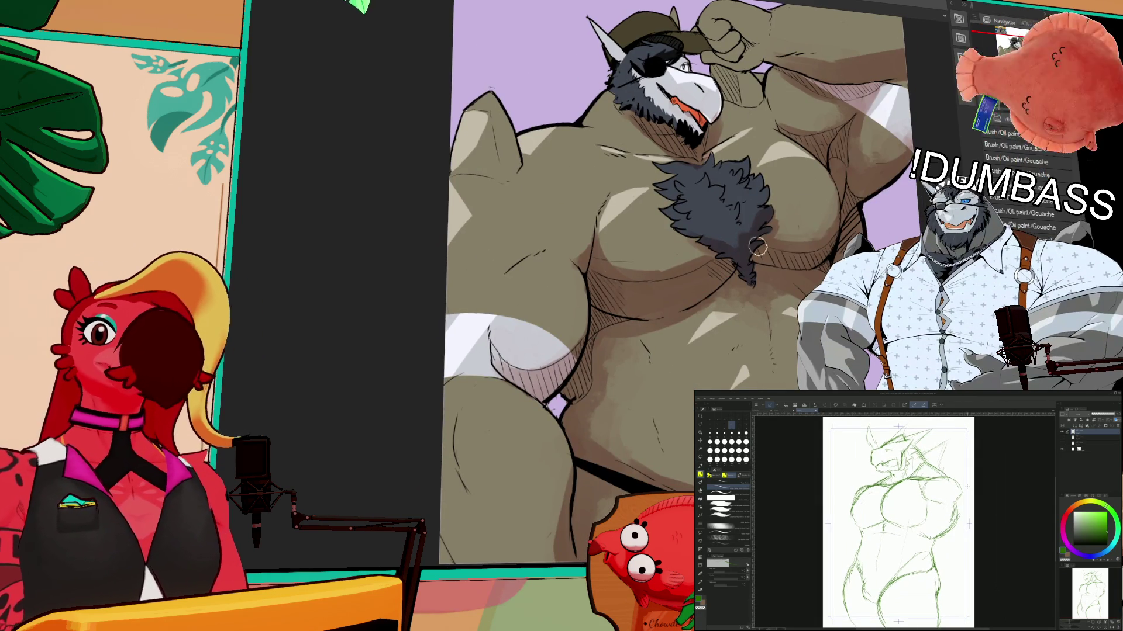
scroll(636, 323, down, 2)
scroll(898, 521, up, 1)
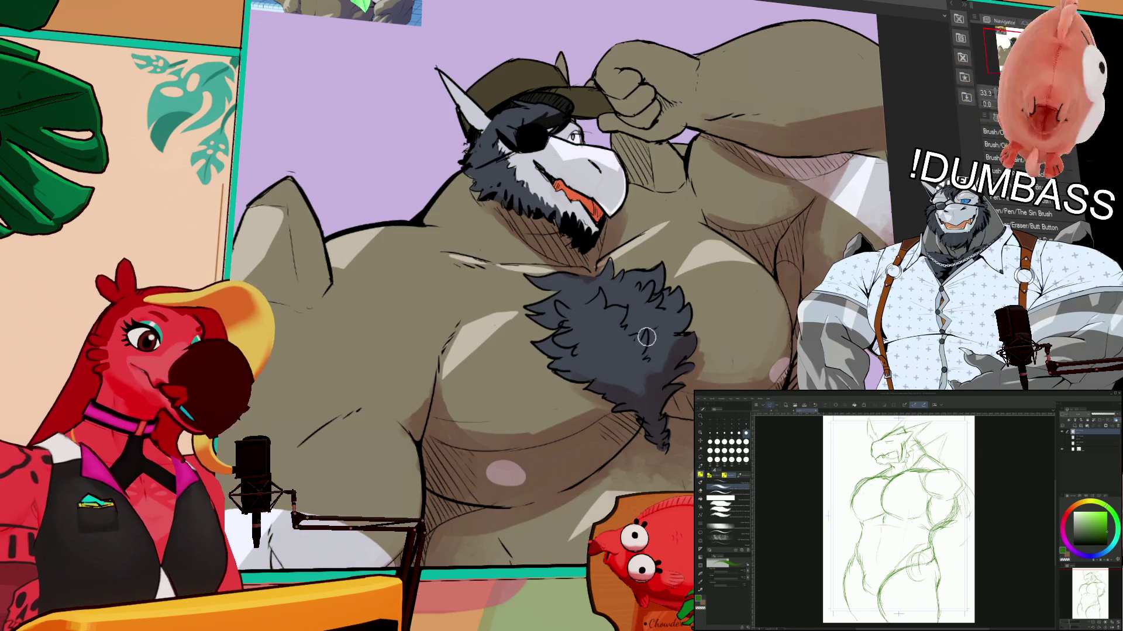
key(e)
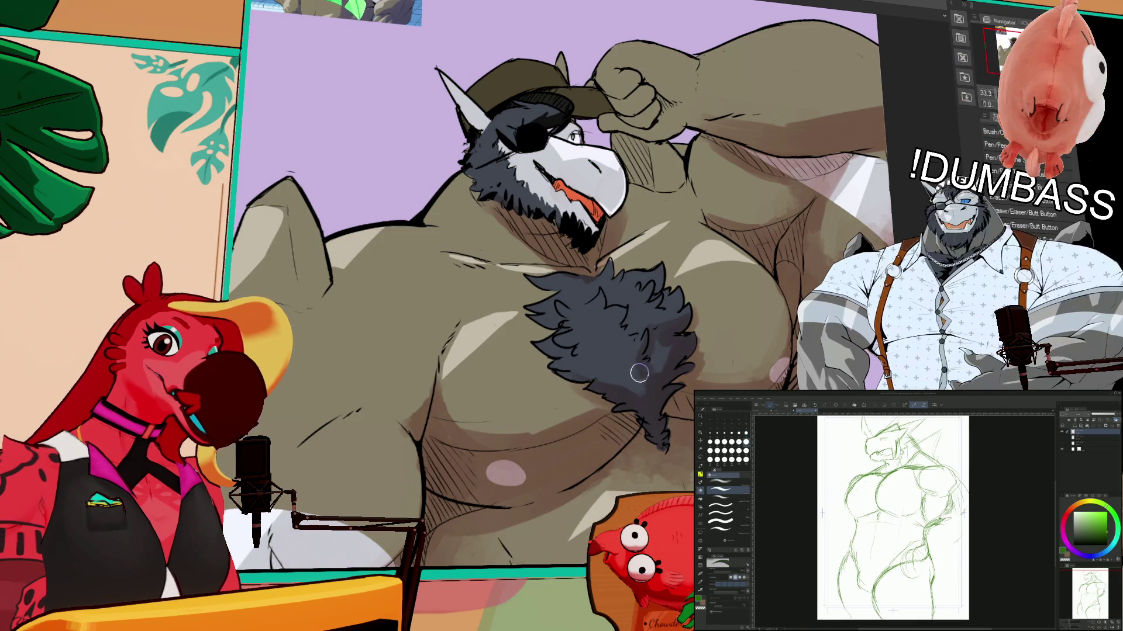
key(e)
key(b)
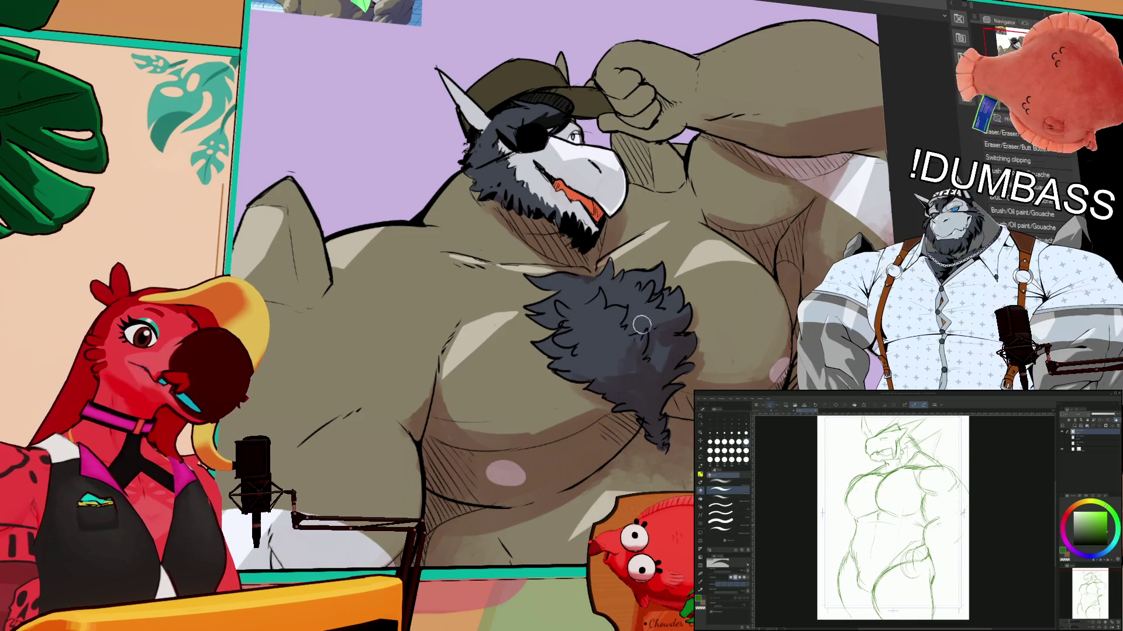
key(p)
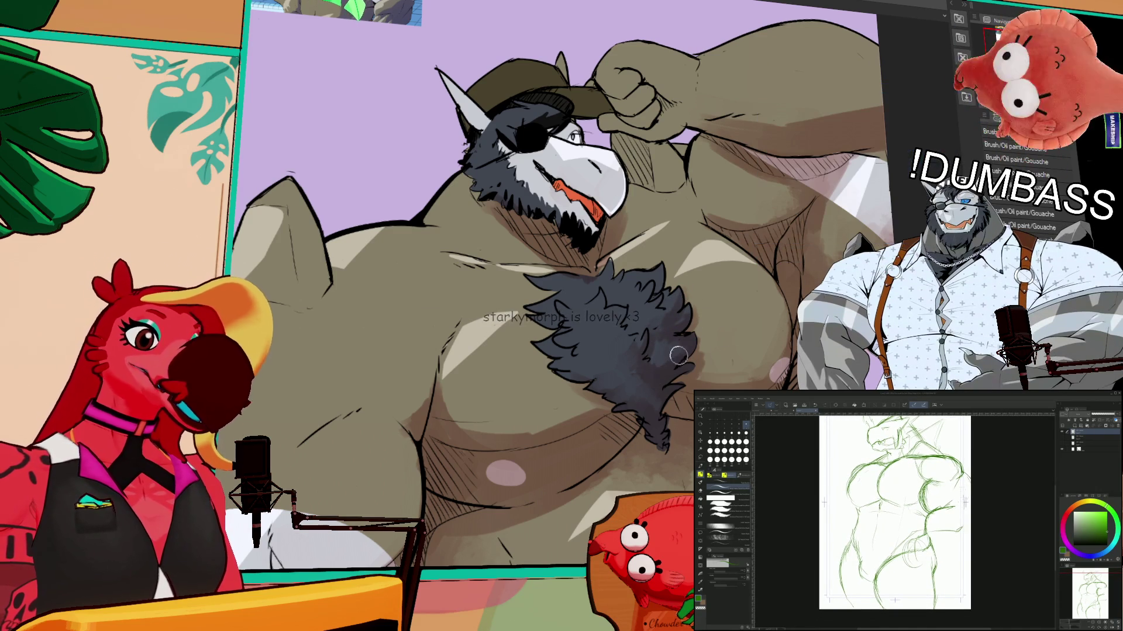
- Pan toward the head and zoom out to see the whole figure
drag(657, 299, 707, 336)
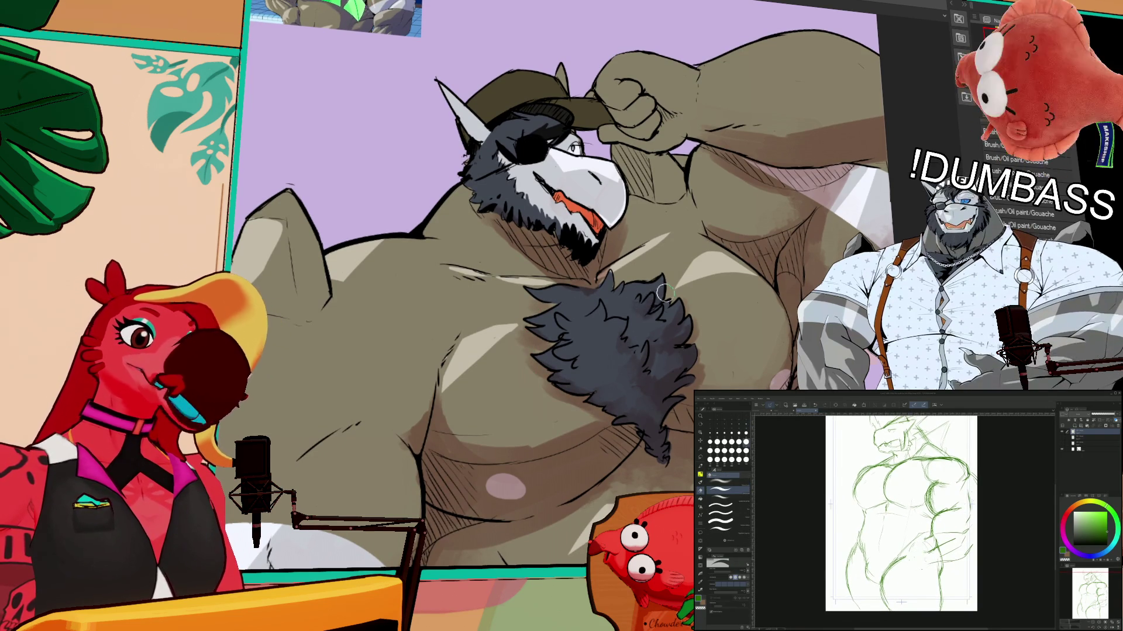
drag(781, 278, 788, 318)
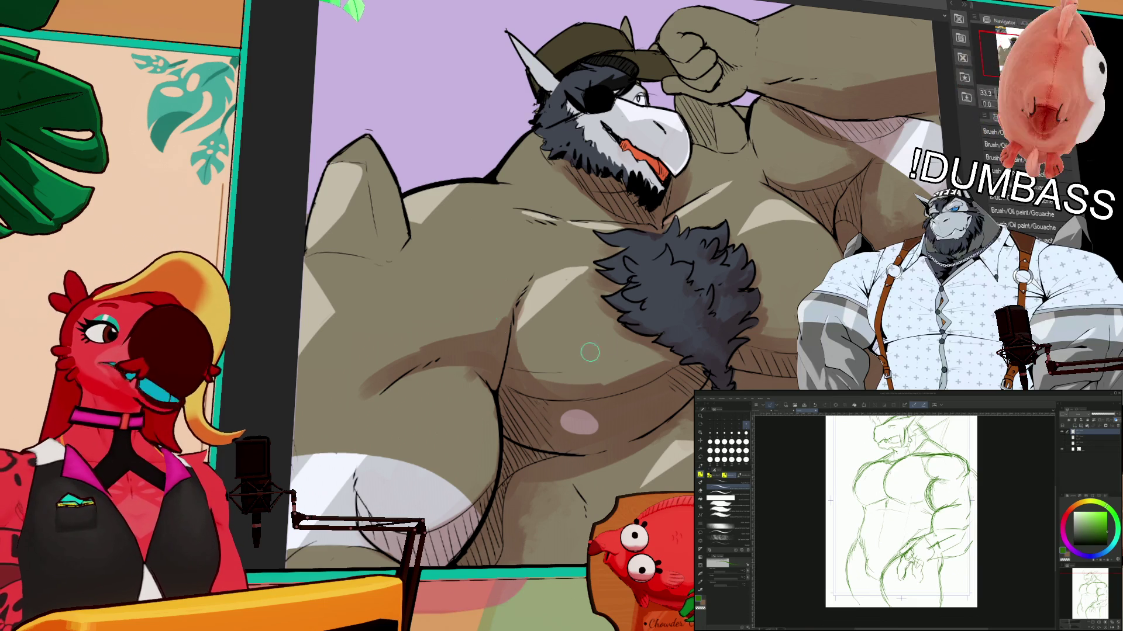
scroll(501, 328, down, 3)
drag(678, 238, 678, 227)
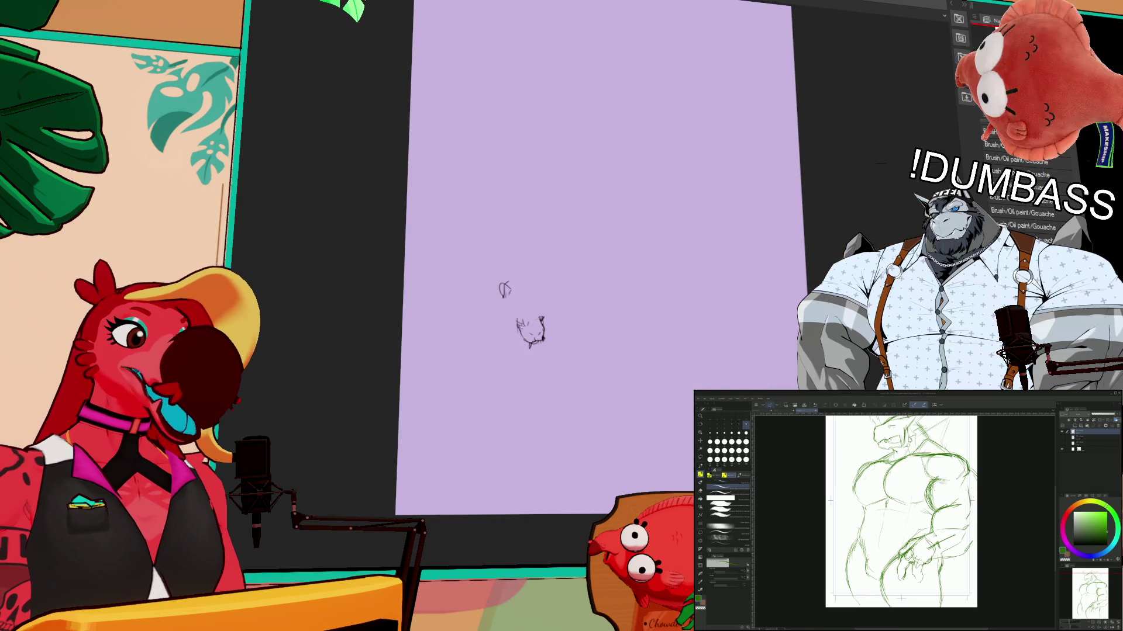
key(ctrl+Tab)
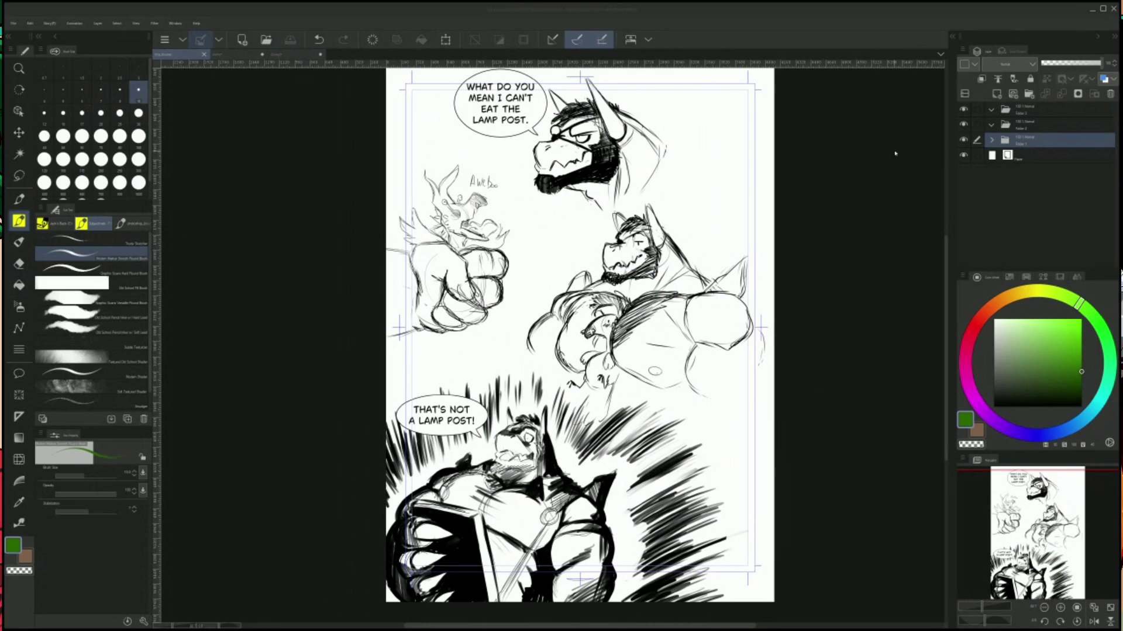
click(893, 213)
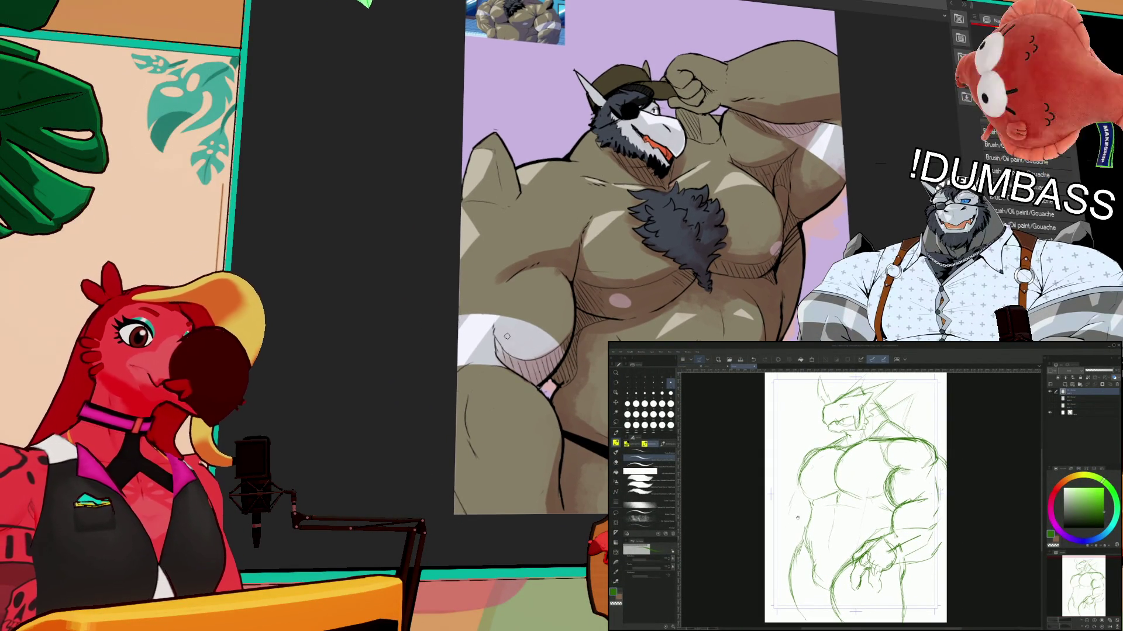
key(ctrl+t)
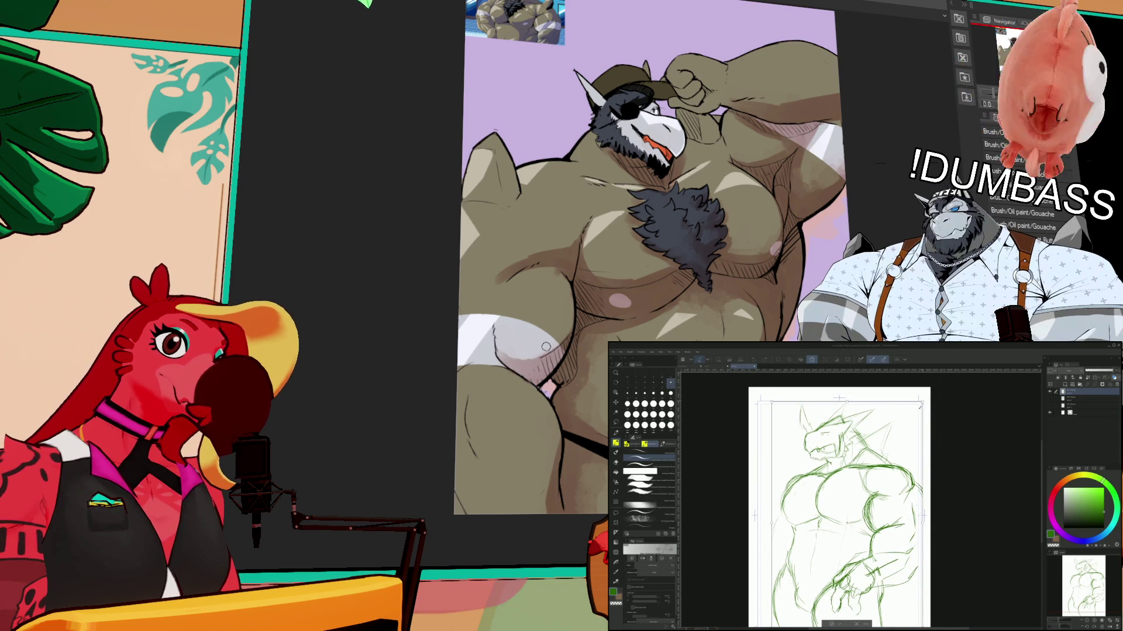
drag(922, 402, 921, 429)
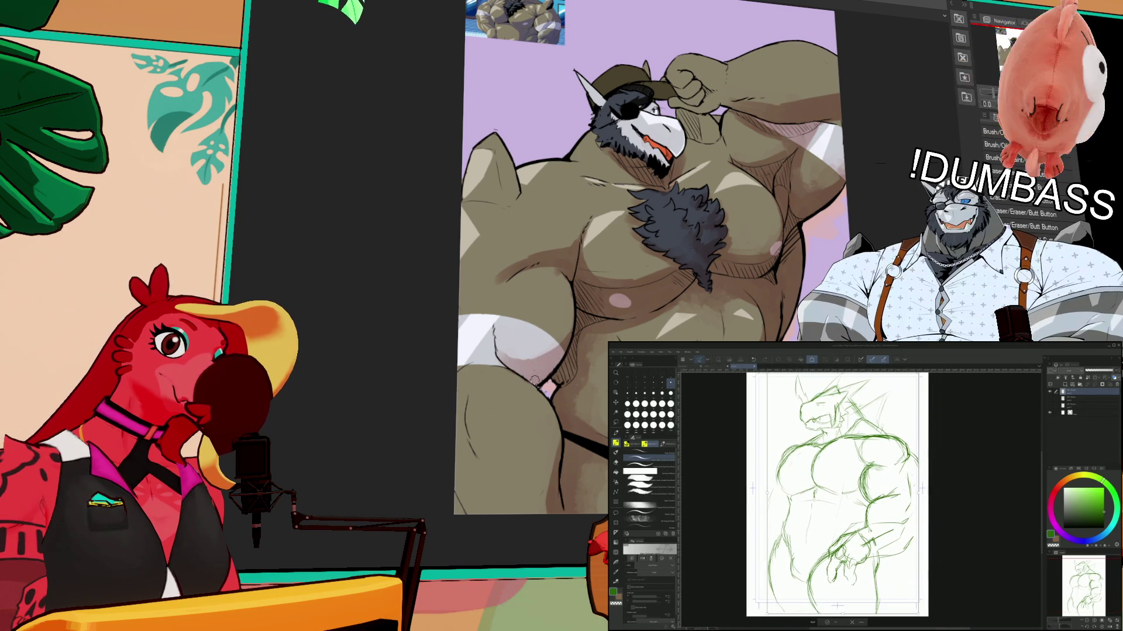
key(e)
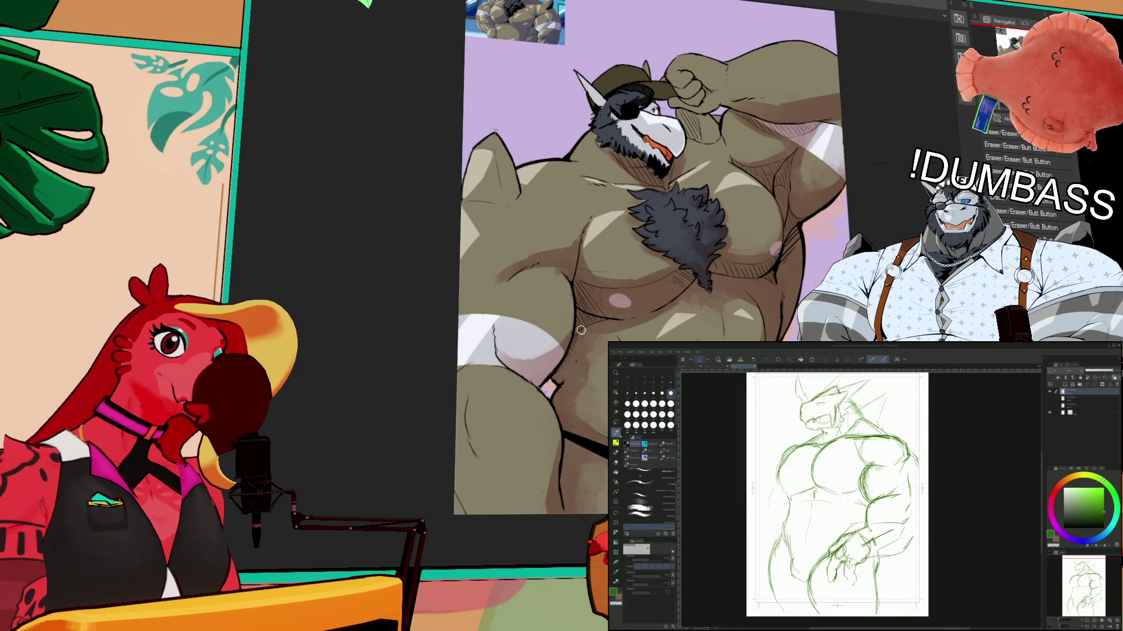
key(e)
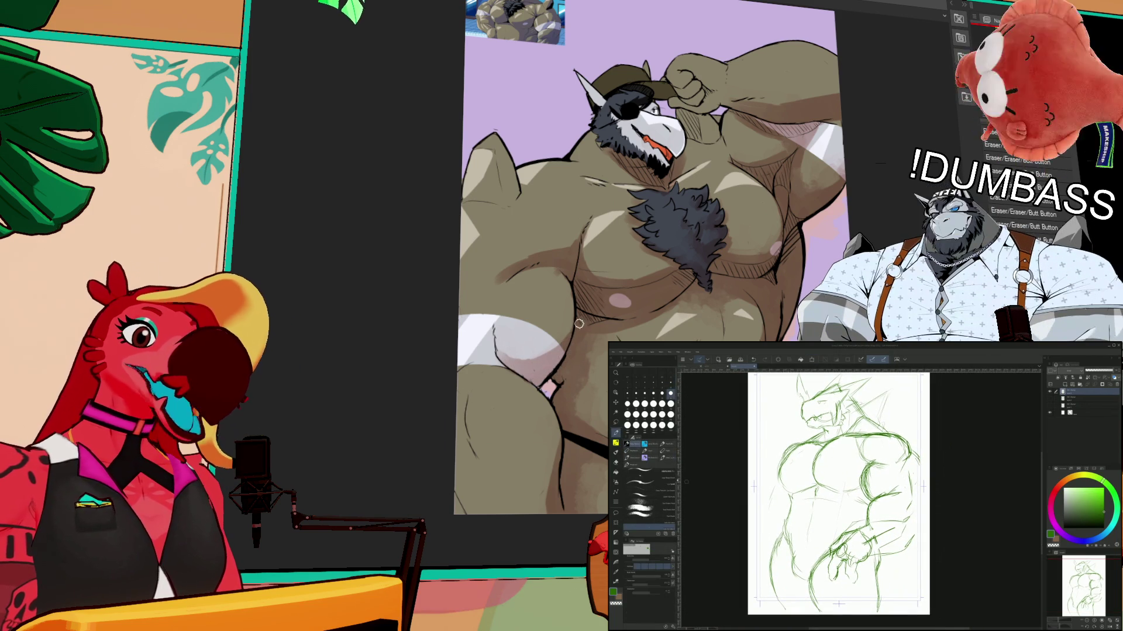
key(e)
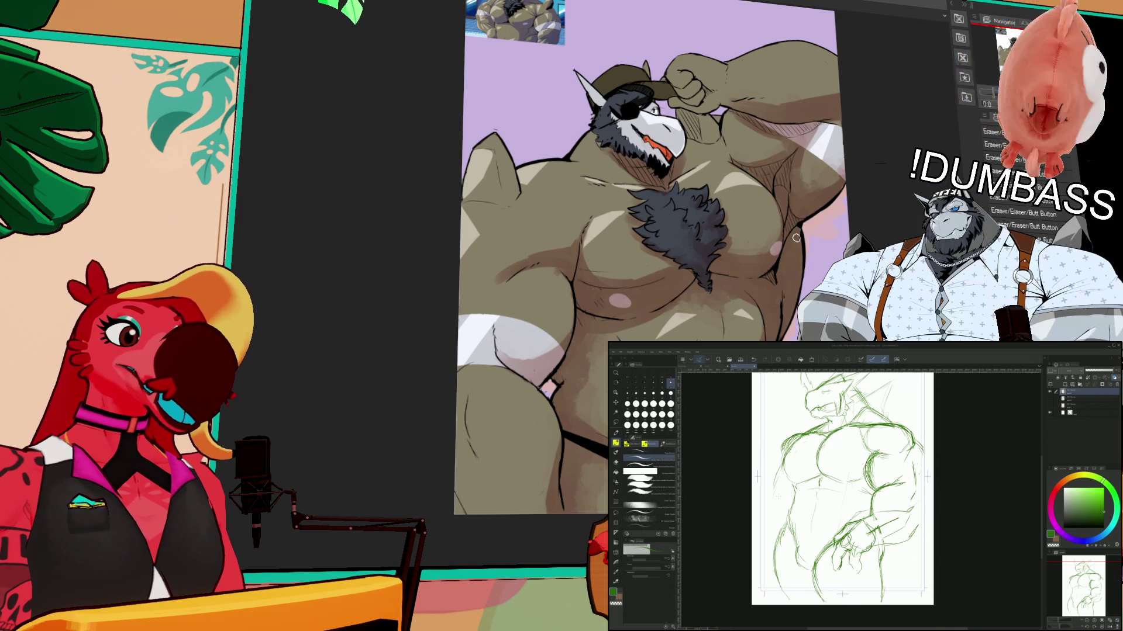
scroll(804, 234, up, 2)
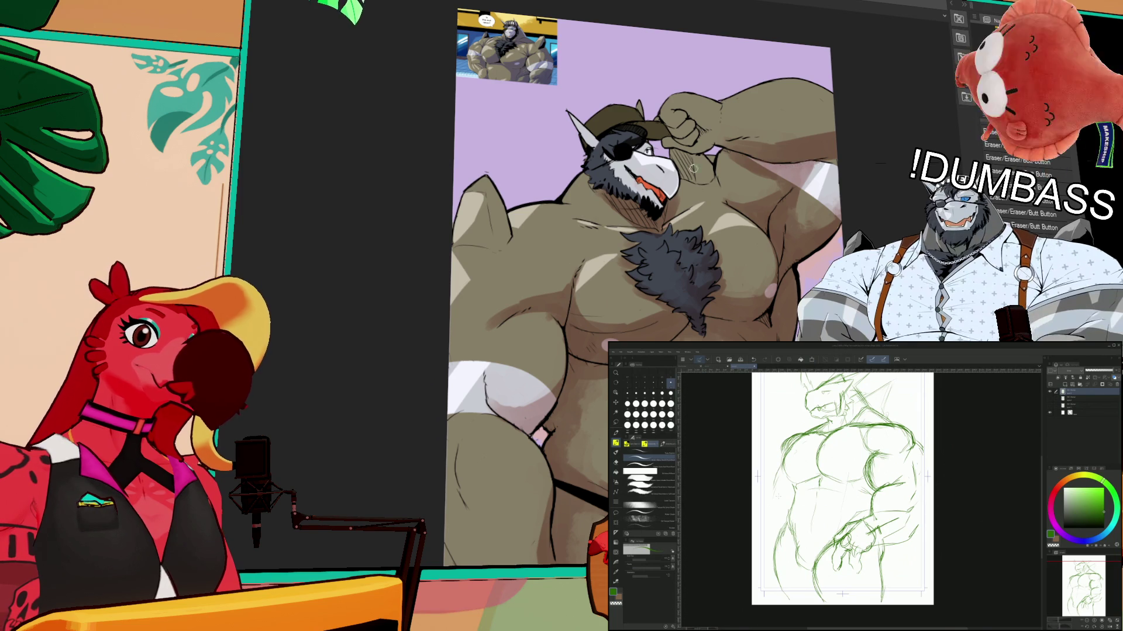
scroll(672, 123, down, 1)
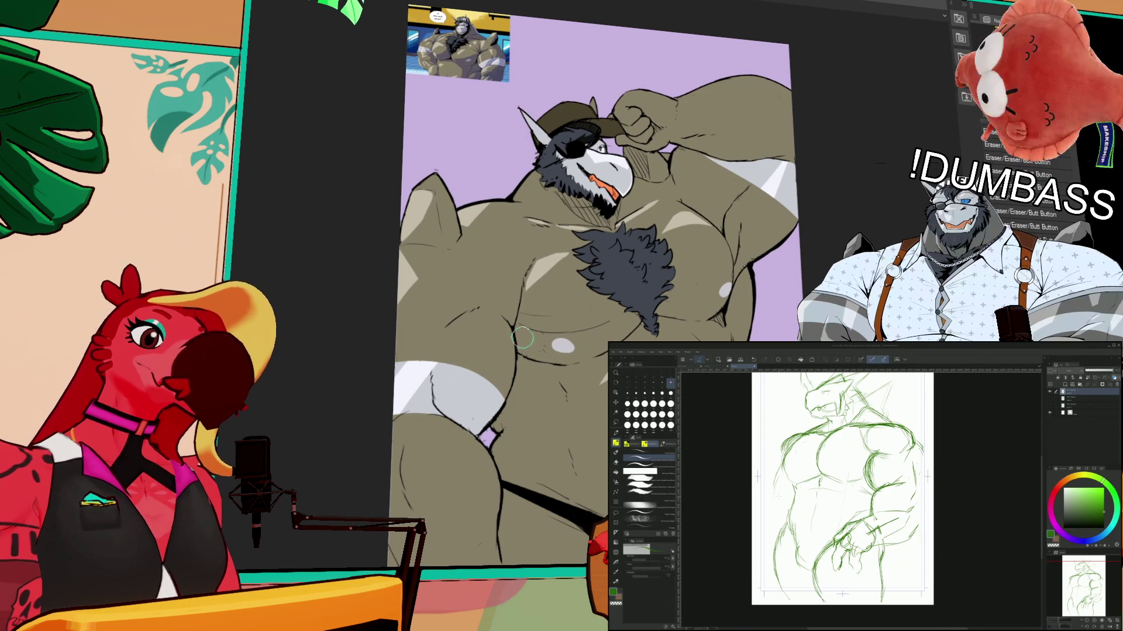
scroll(534, 272, up, 2)
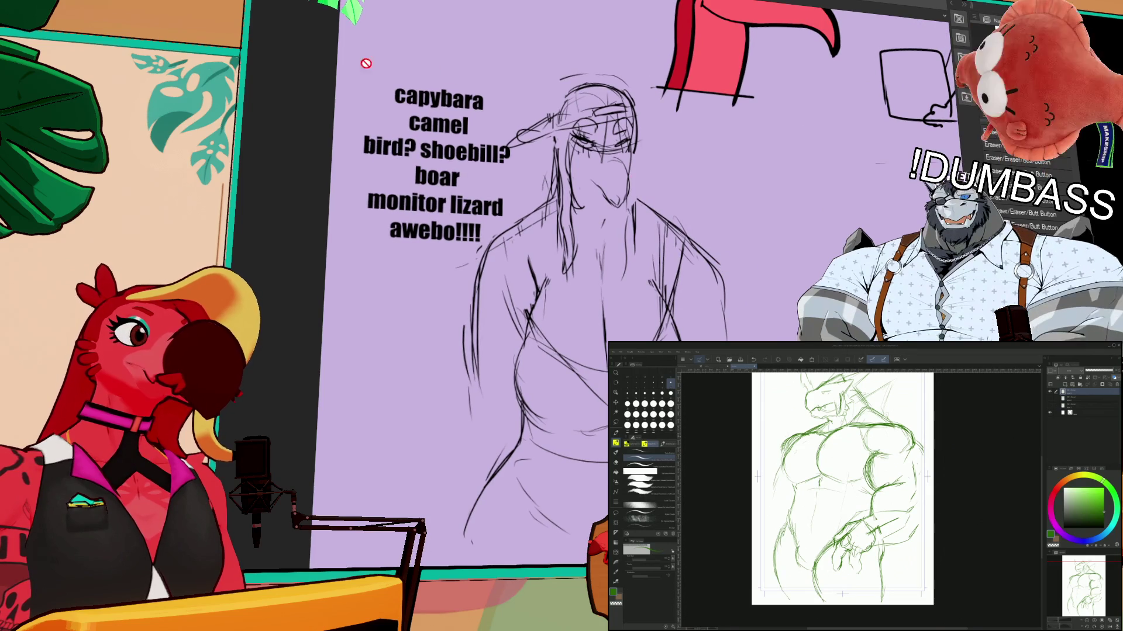
- Draw a short dark pen stroke on the green sketch
drag(781, 461, 775, 478)
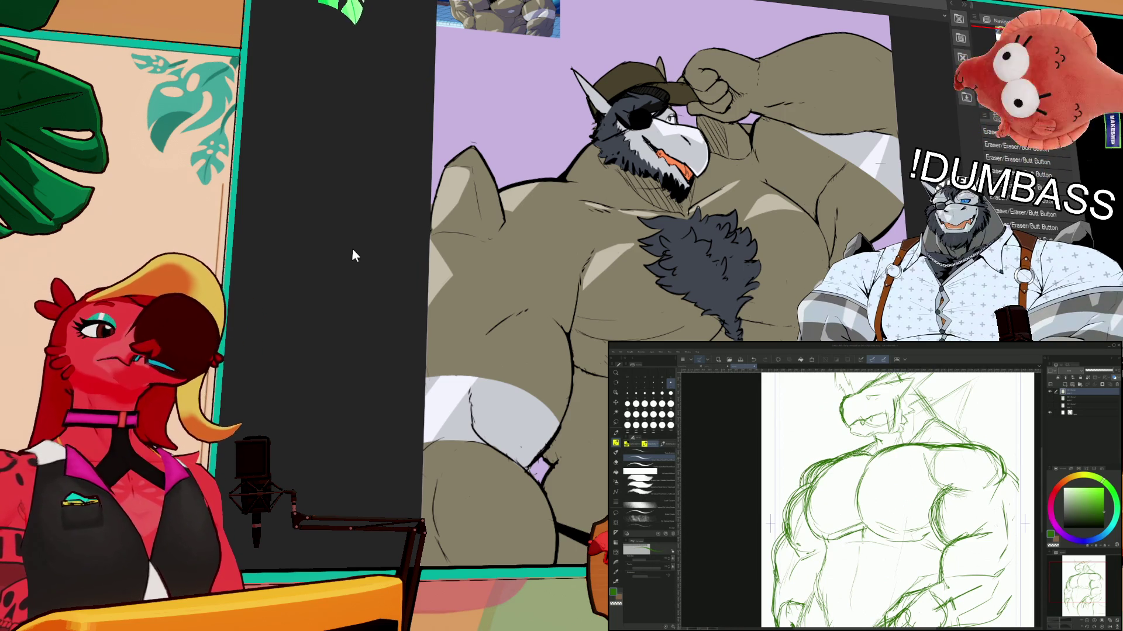
- Erase two patches of stray sketch lines on the torso with the Eraser
key(e)
drag(818, 479, 814, 515)
drag(831, 456, 860, 472)
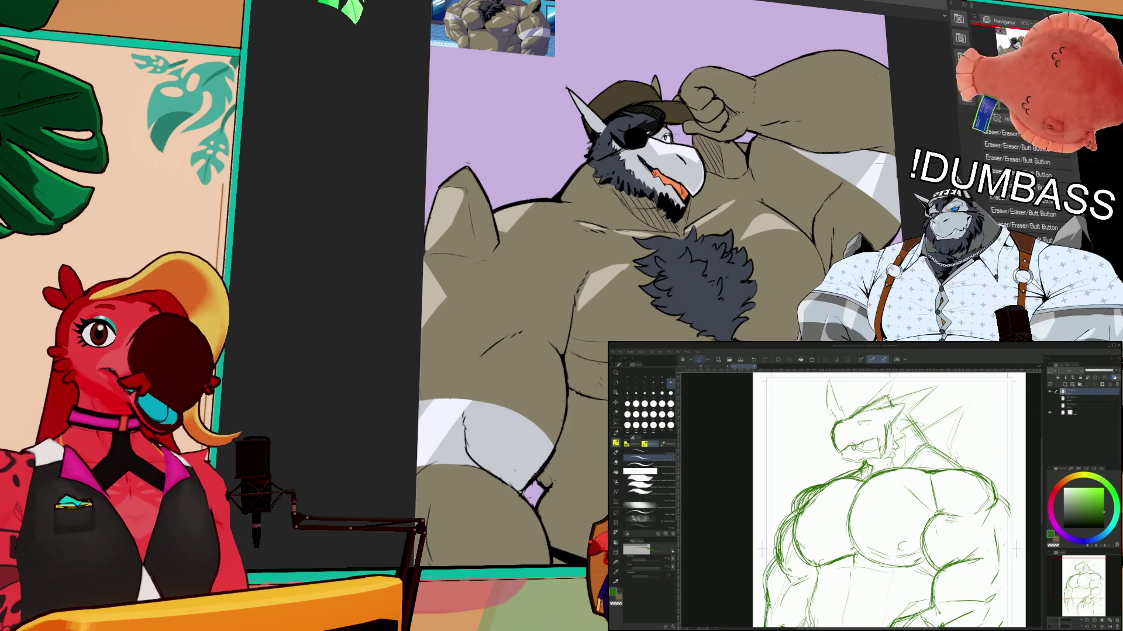
- Pan left and zoom to bring the sketch's head back into view
drag(964, 455, 929, 460)
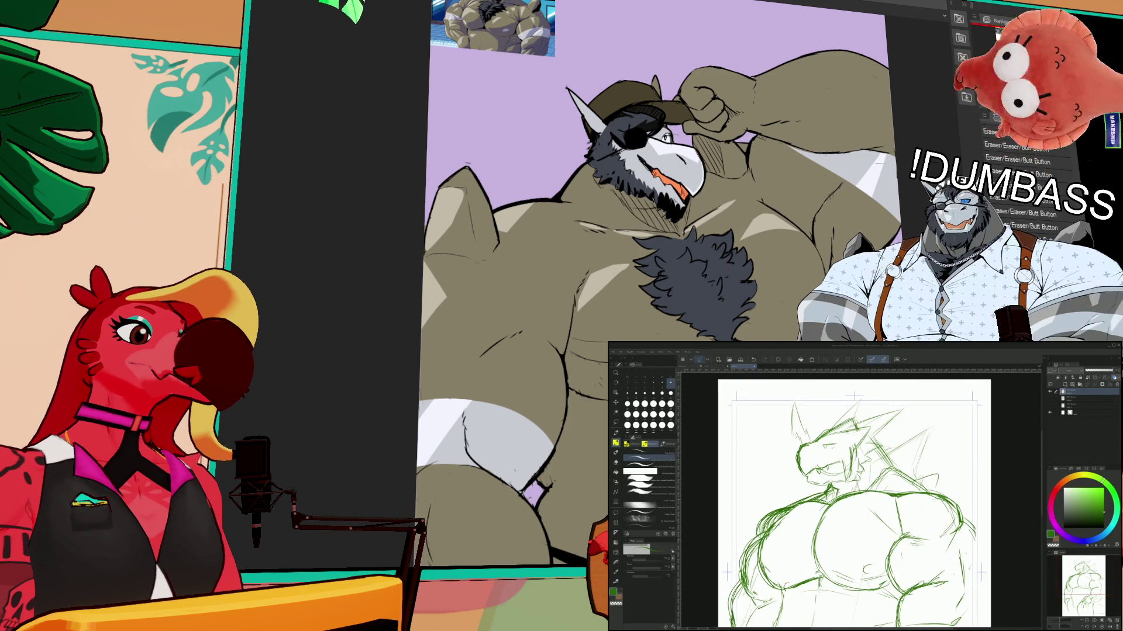
scroll(848, 497, down, 3)
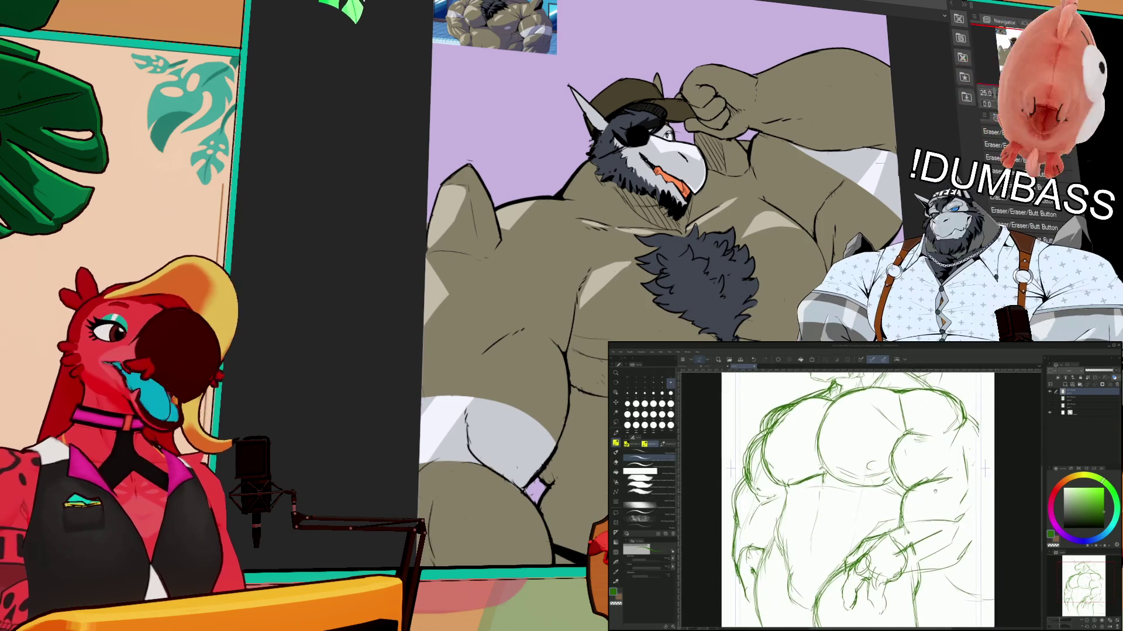
drag(848, 480, 801, 509)
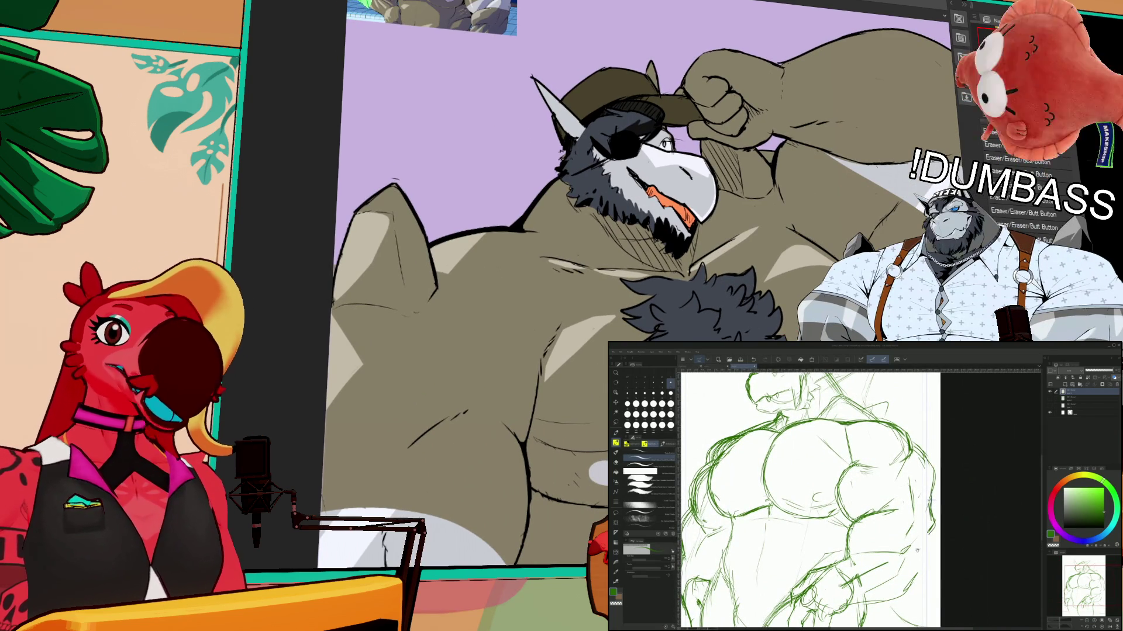
- Switch to the Gouache brush and paint soft brown shading over the torso and arms
scroll(917, 550, up, 1)
scroll(906, 583, up, 1)
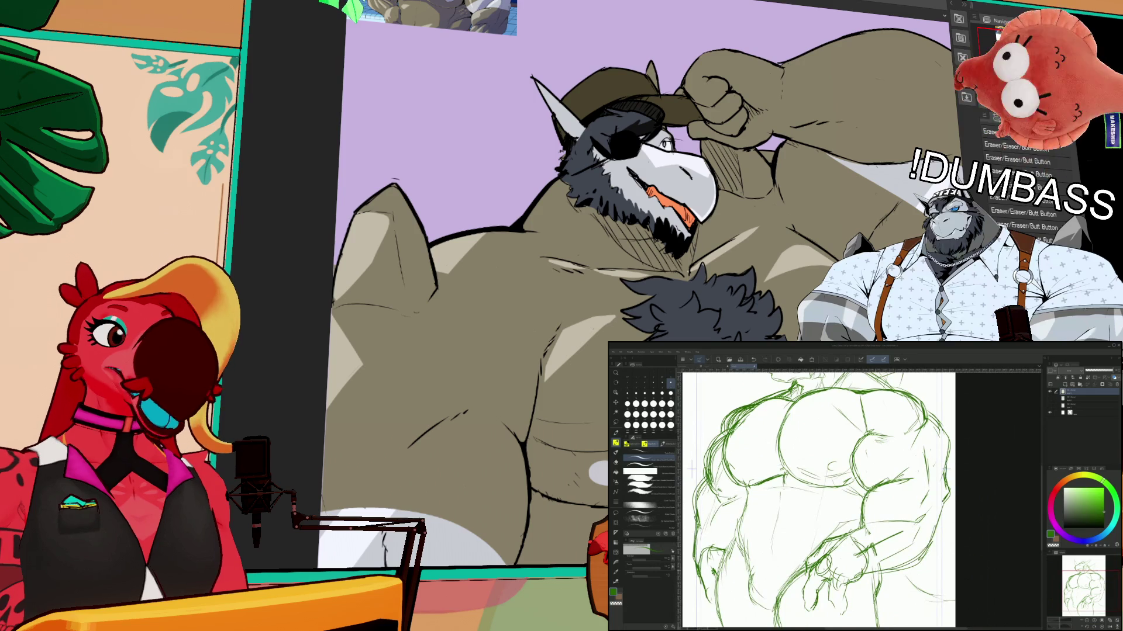
key(e)
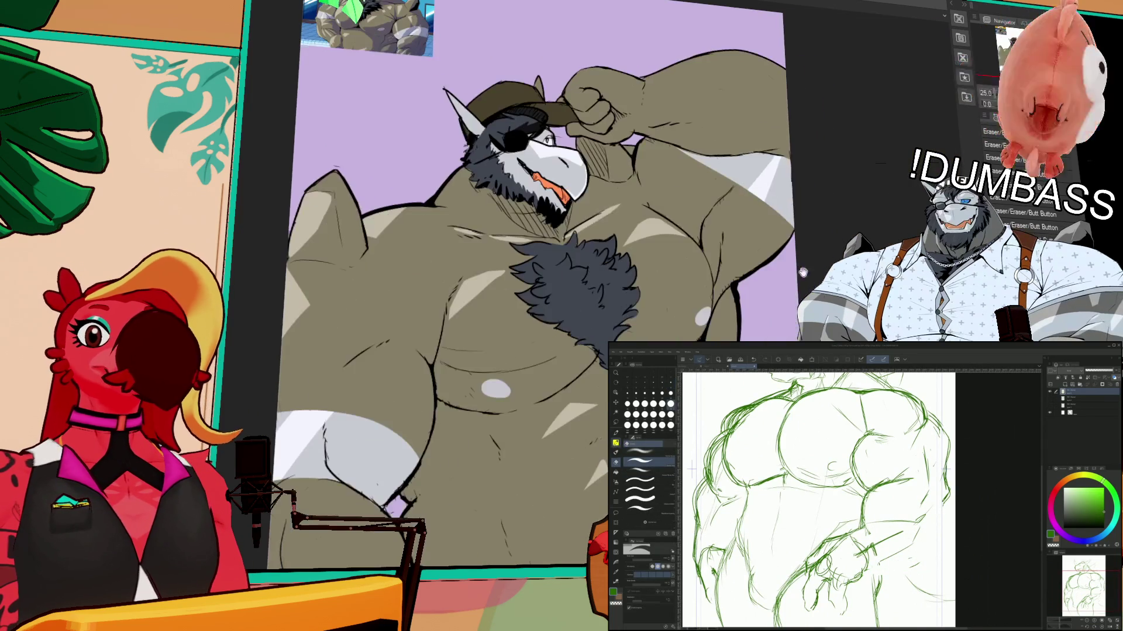
key(p)
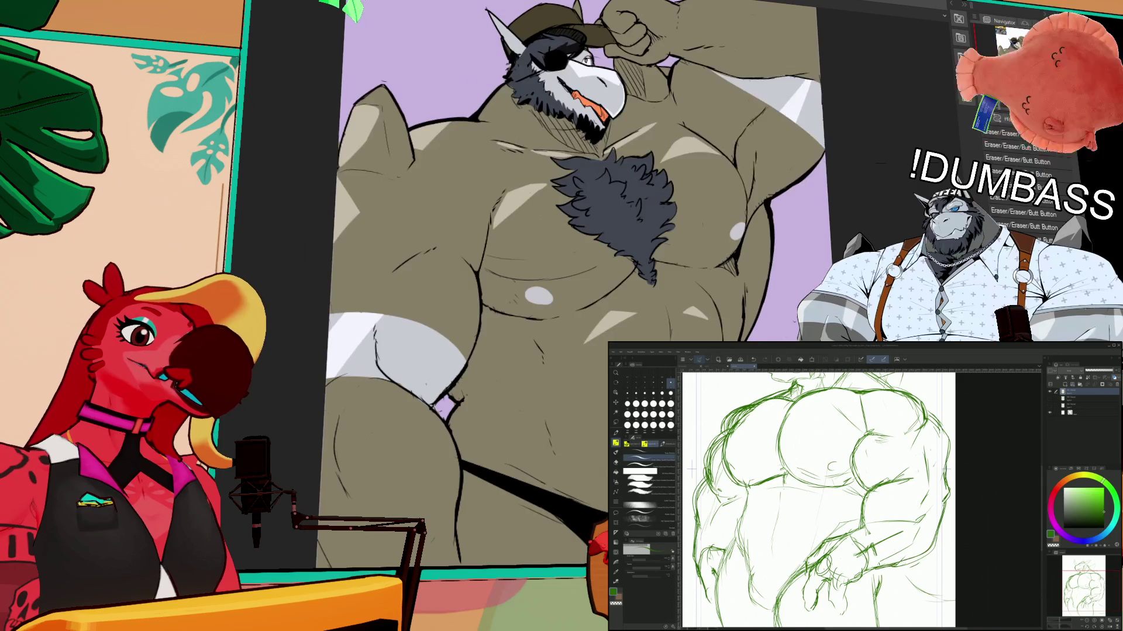
key(b)
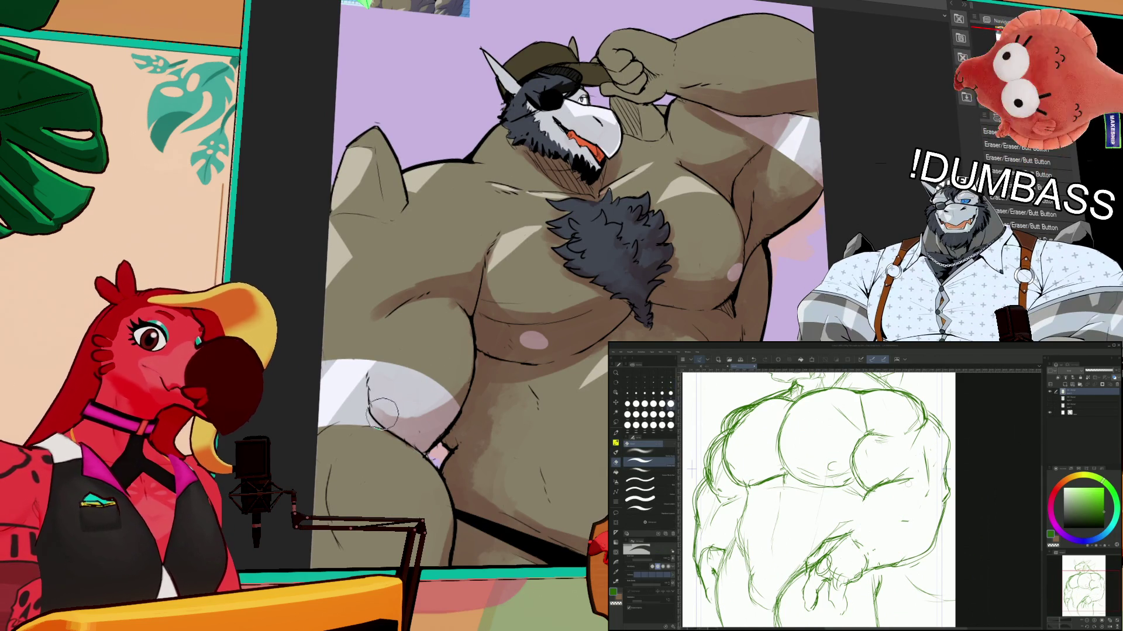
key(b)
mouse_move(419, 408)
mouse_down()
mouse_move(409, 397)
mouse_move(456, 369)
mouse_move(397, 451)
mouse_up()
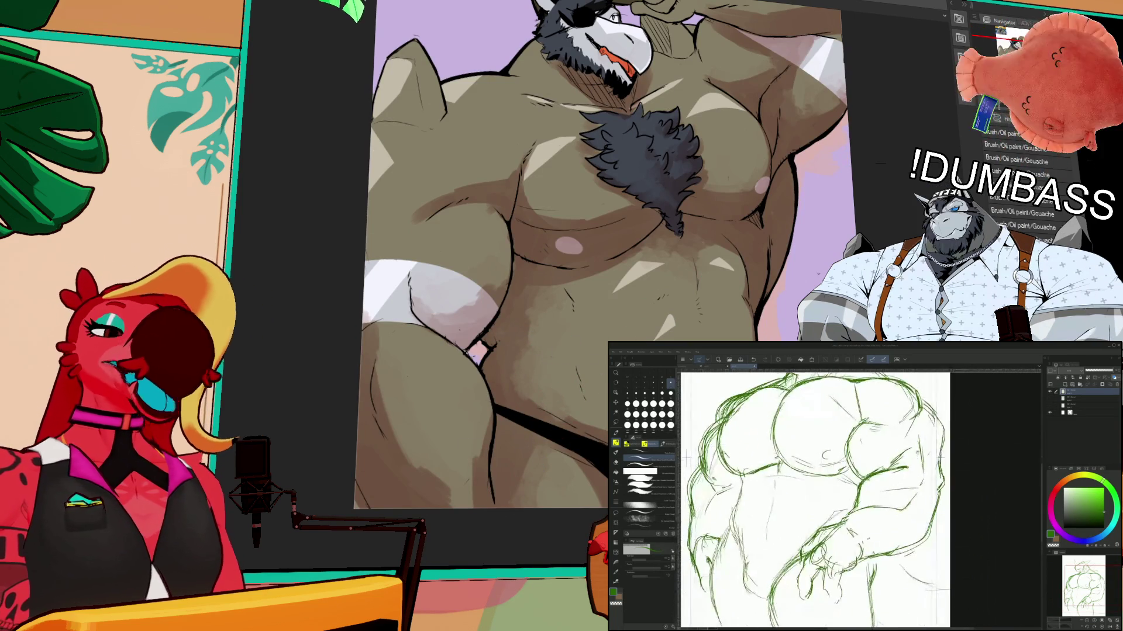
drag(508, 467, 592, 417)
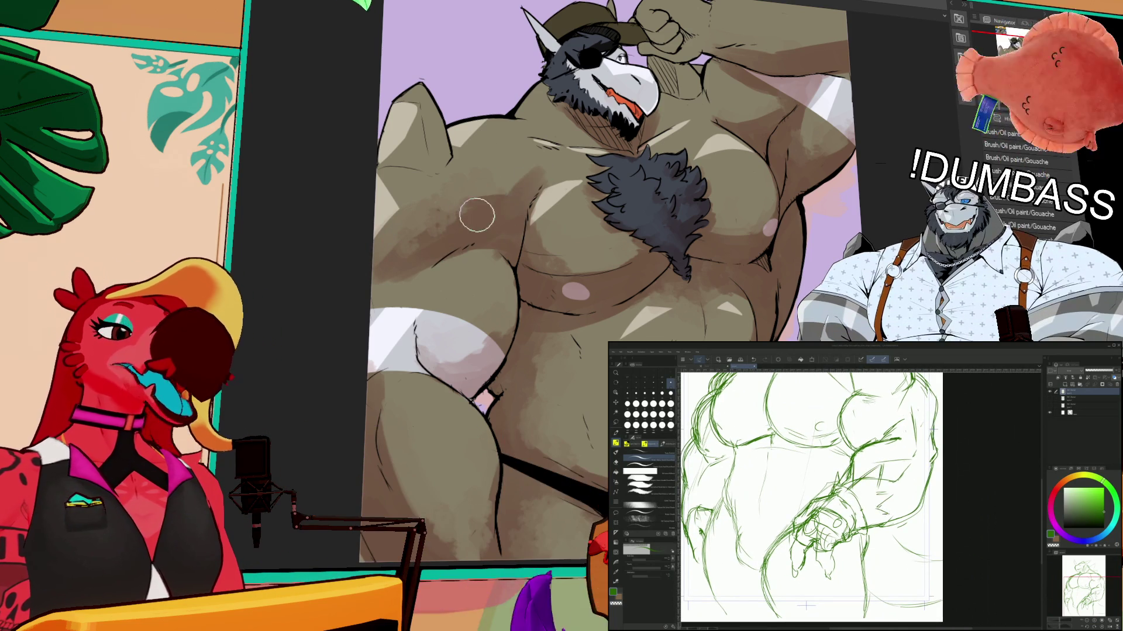
drag(771, 272, 760, 299)
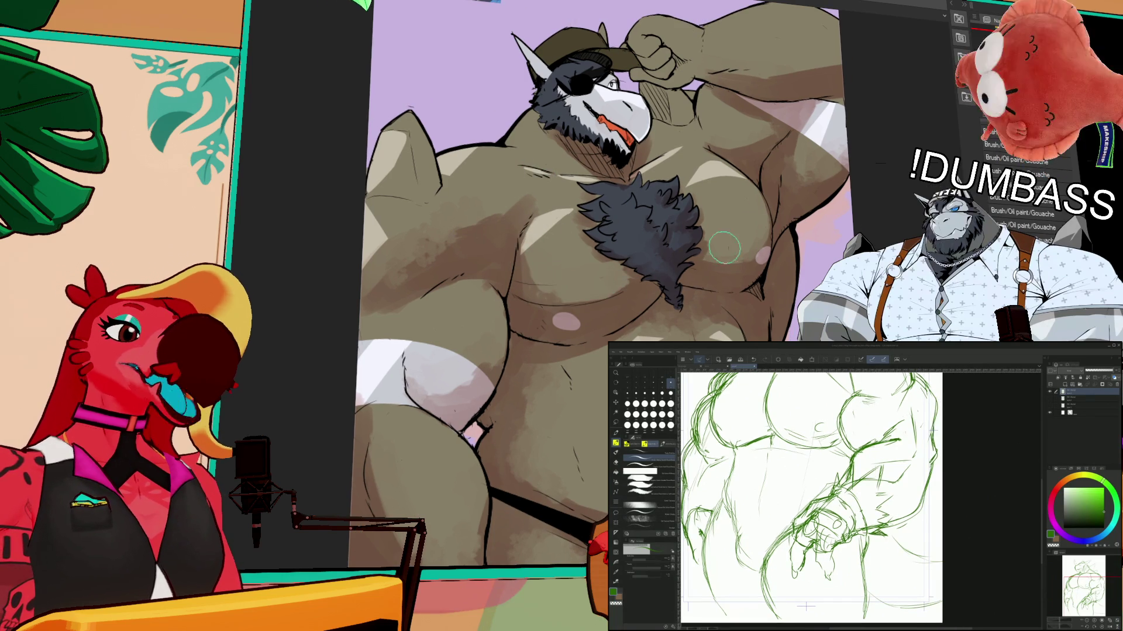
scroll(751, 304, up, 2)
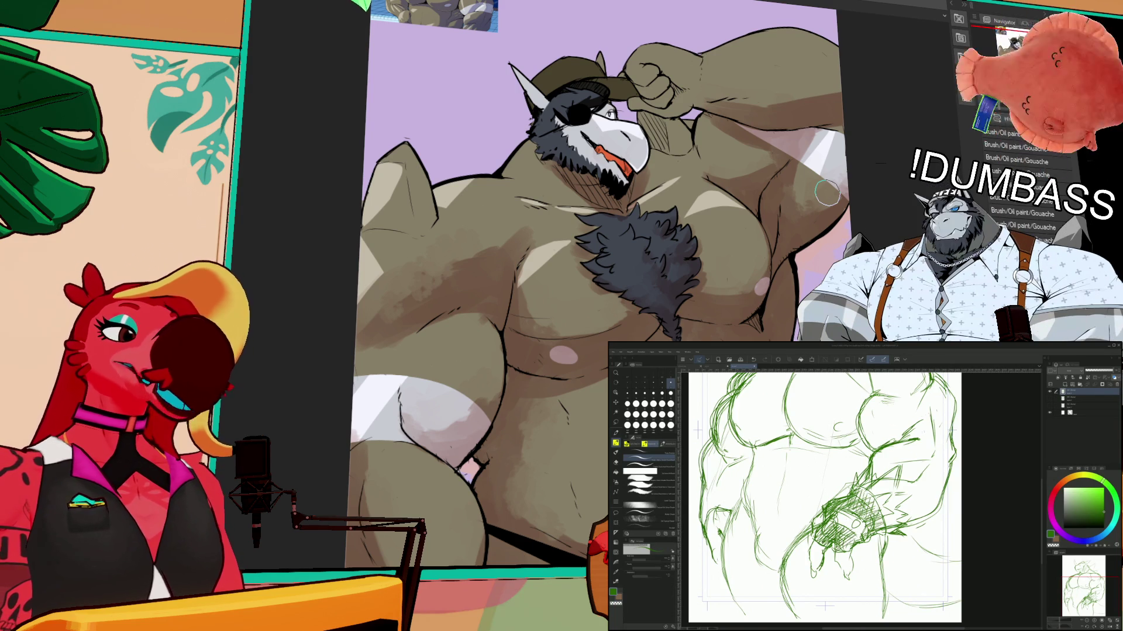
- Switch to the Pencil sub-tool and hatch densely over the sketch's clenched fist
key(p)
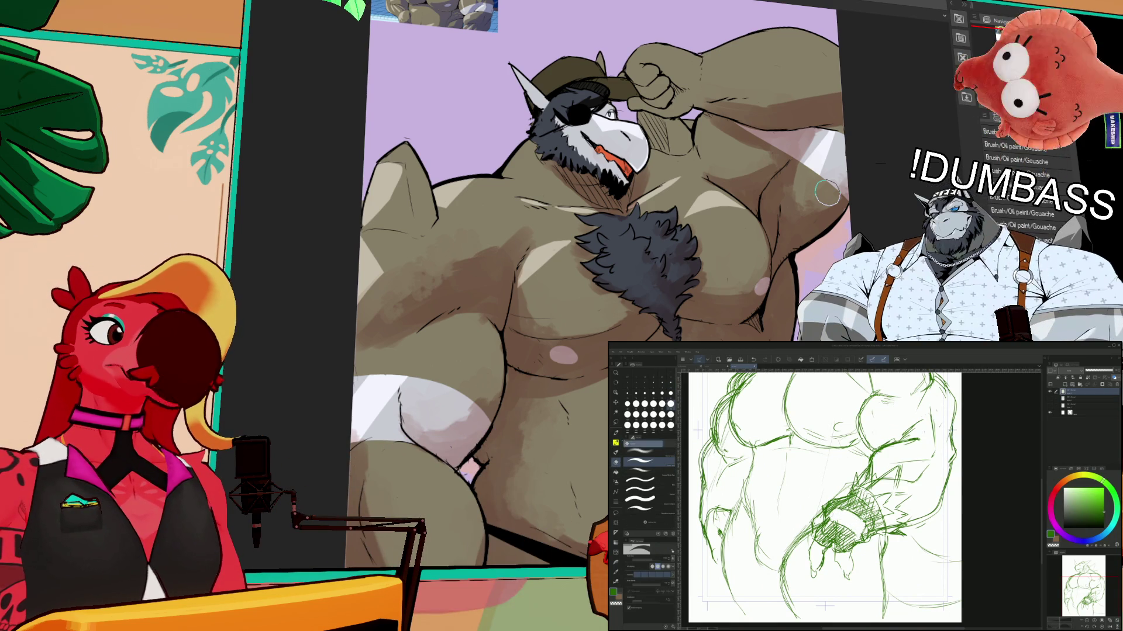
key(p)
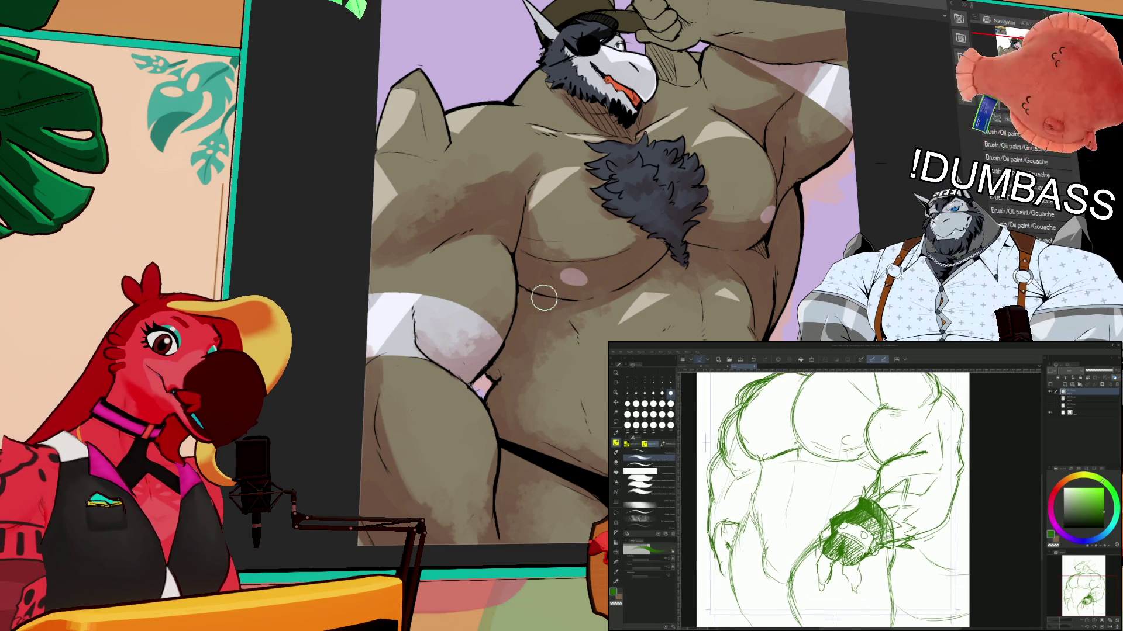
scroll(672, 274, down, 2)
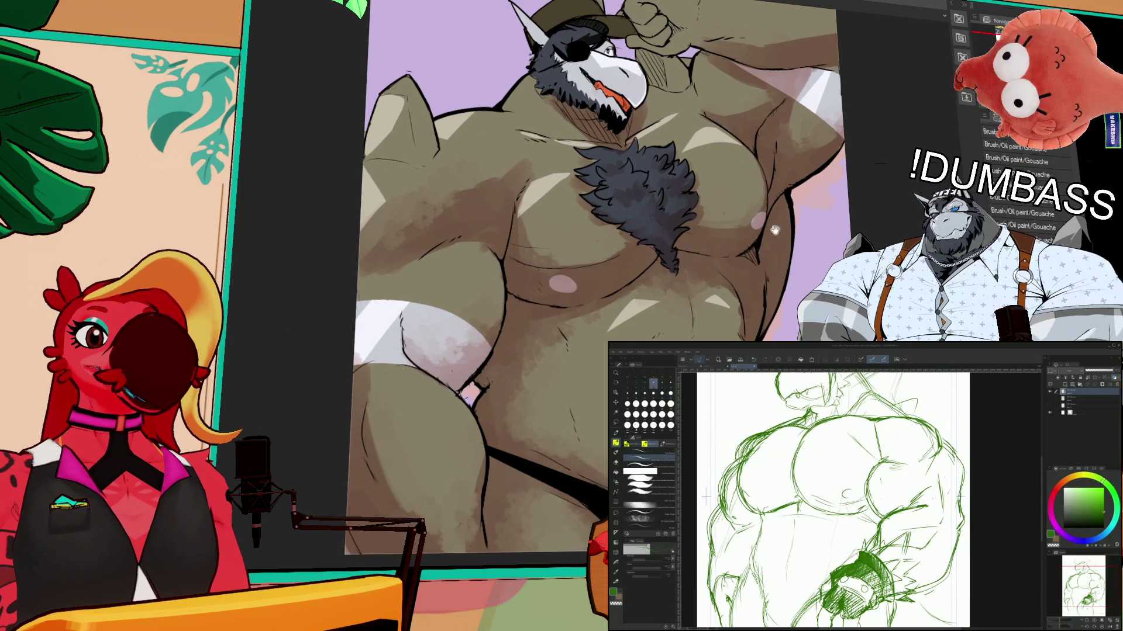
- Toggle between pen and brush groups and draw a small oval on the sketch's chest
mouse_move(778, 280)
mouse_down()
mouse_move(781, 295)
mouse_move(800, 295)
mouse_up()
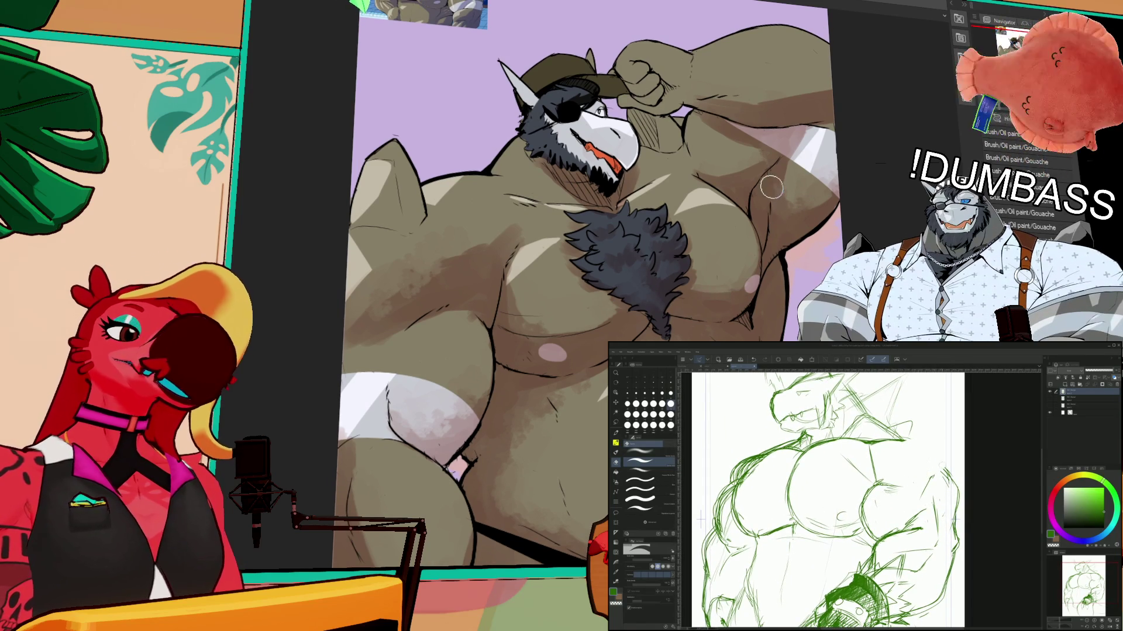
key(b)
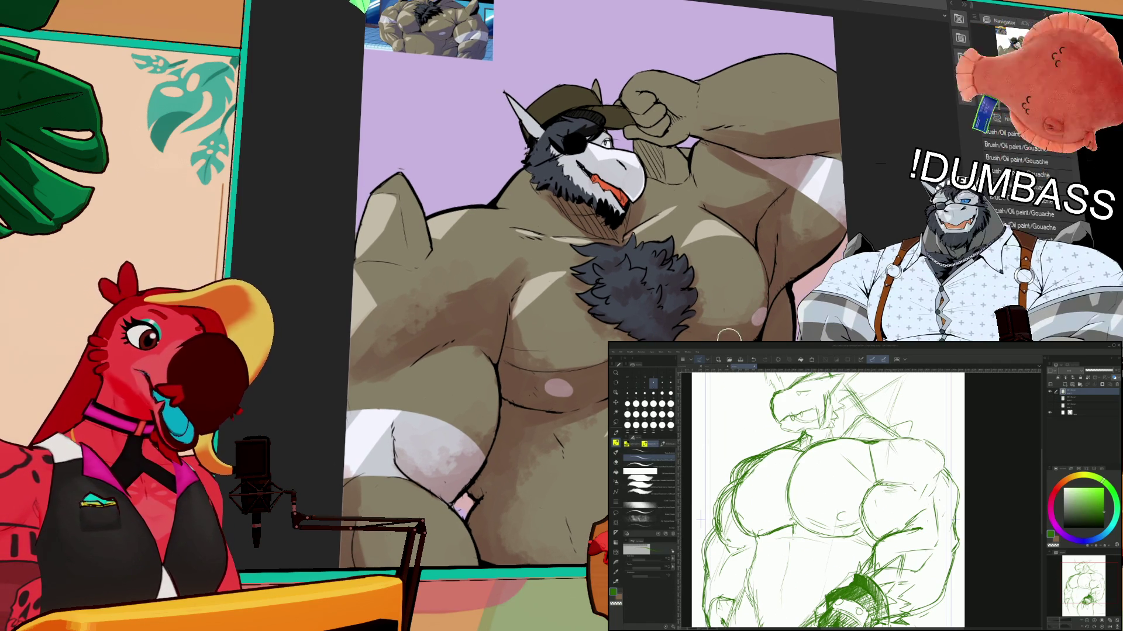
drag(735, 334, 741, 336)
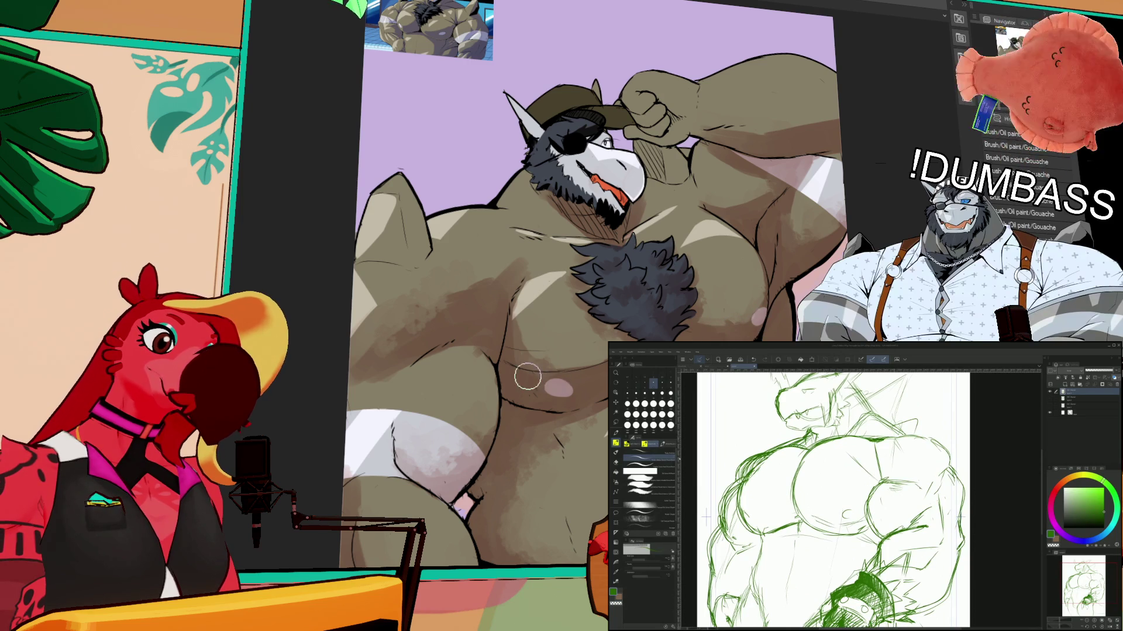
key(p)
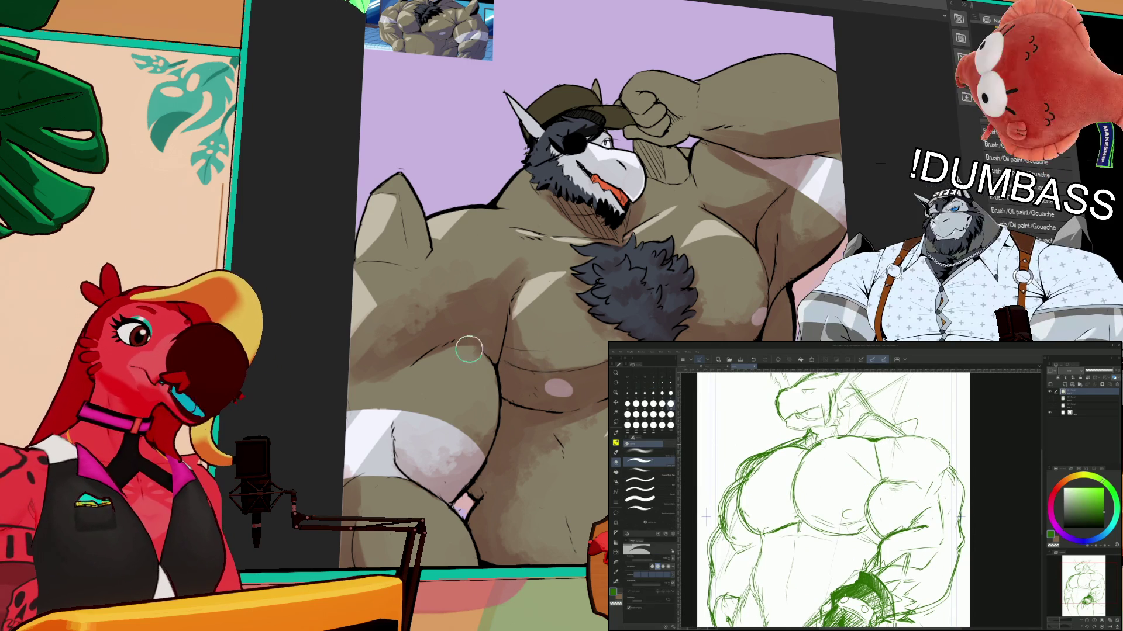
key(b)
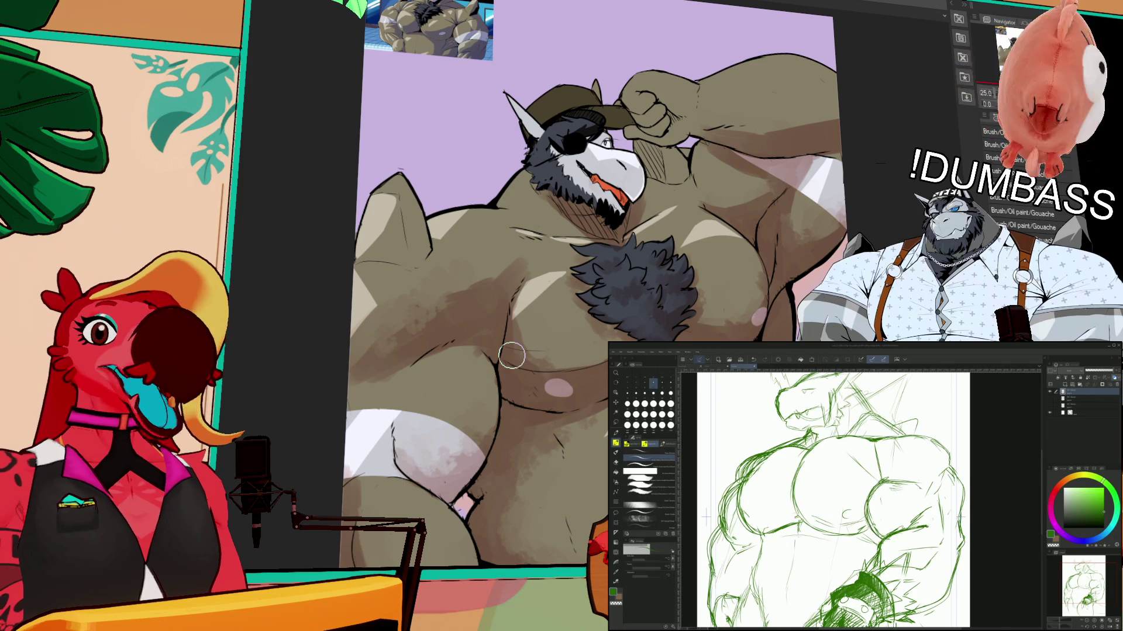
scroll(847, 498, left, 2)
key(p)
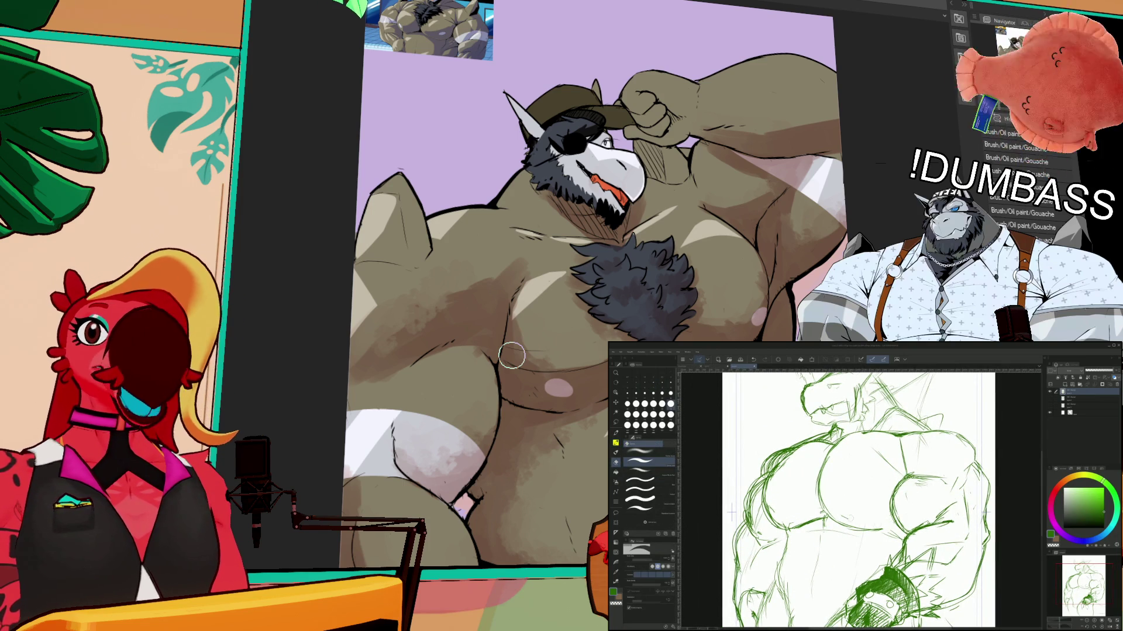
key(b)
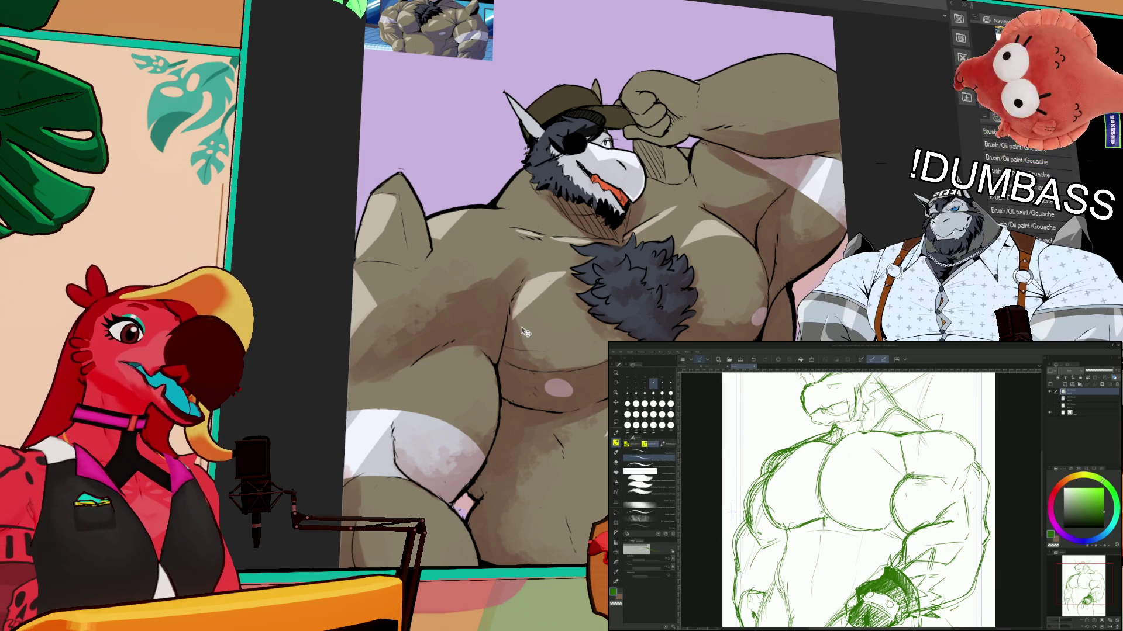
mouse_move(526, 325)
mouse_down()
mouse_move(527, 310)
mouse_move(549, 328)
mouse_up()
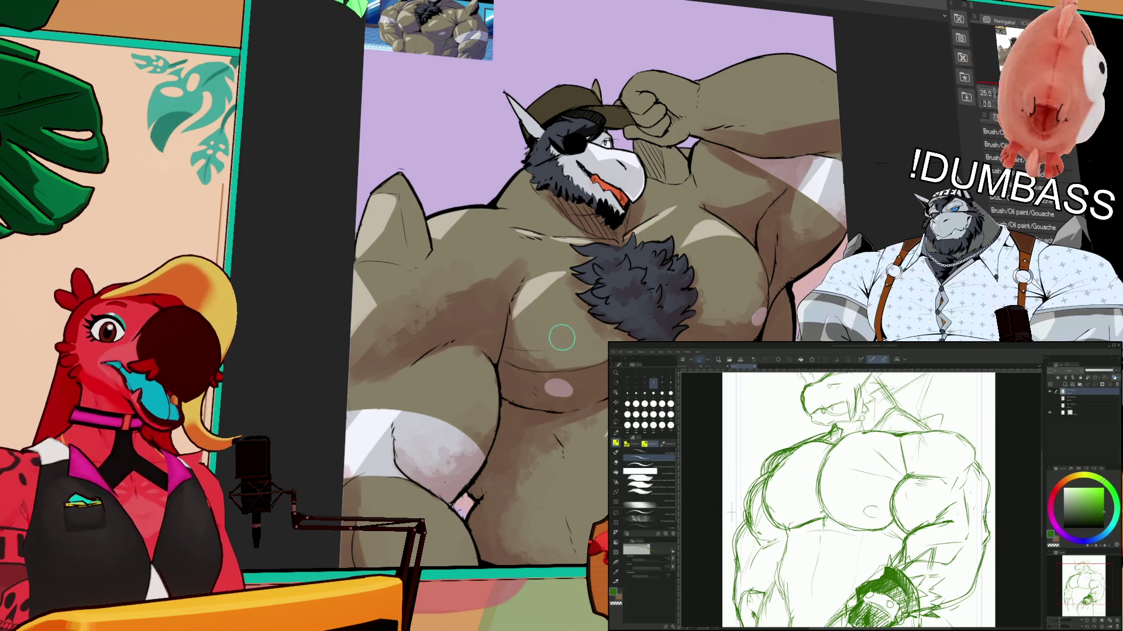
- Switch to the textured brush set and pan the view down to the lower torso
scroll(878, 497, left, 3)
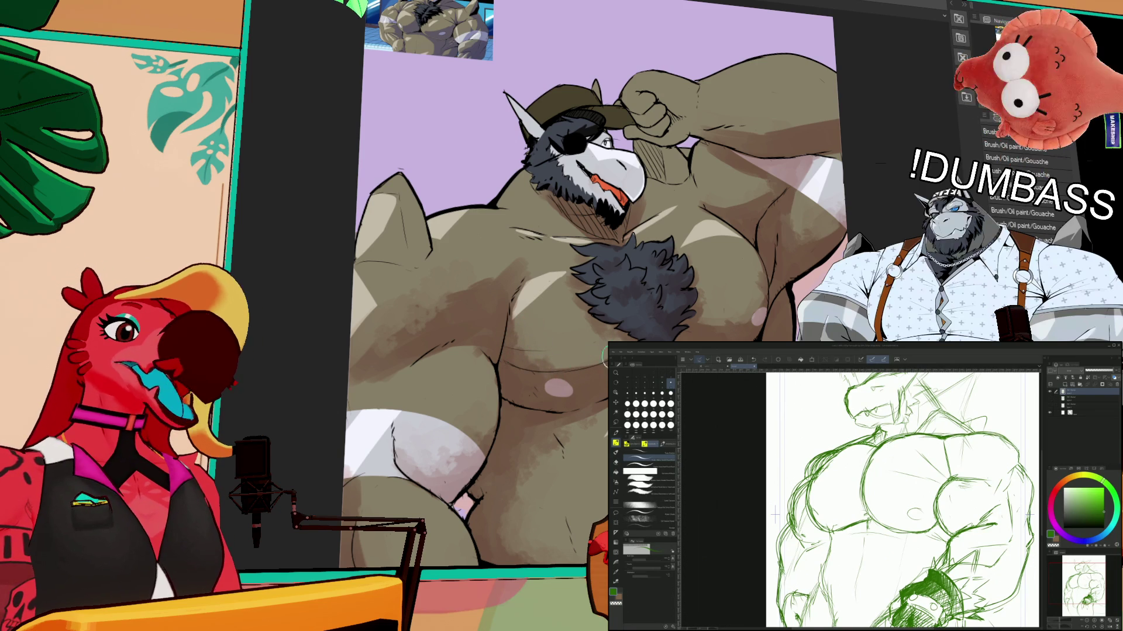
scroll(859, 500, right, 3)
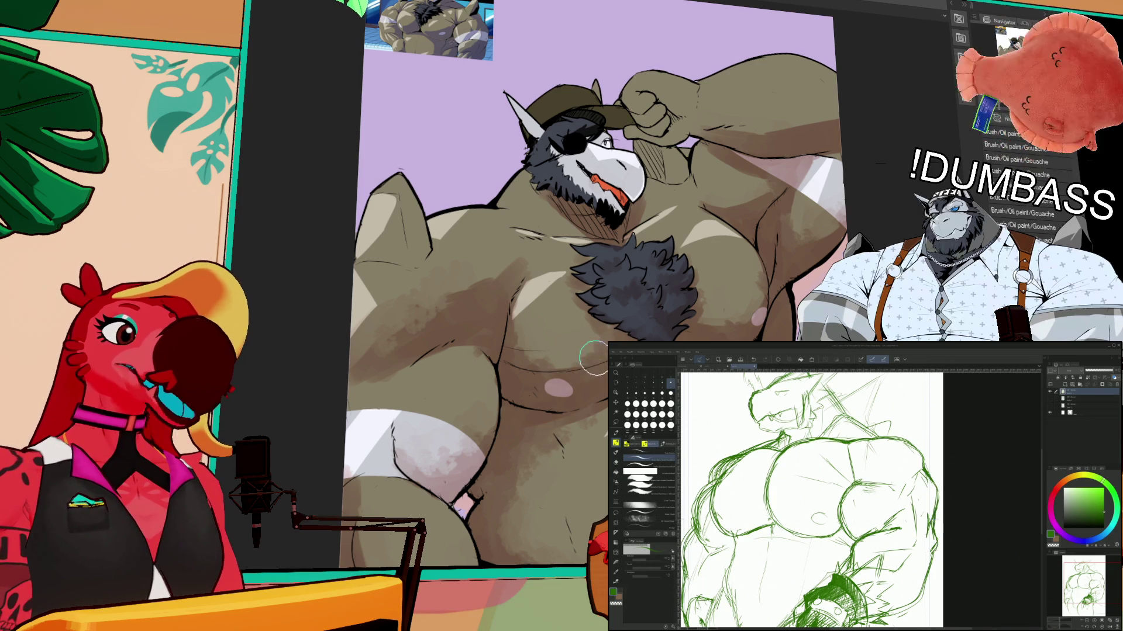
scroll(594, 358, down, 2)
scroll(583, 353, up, 2)
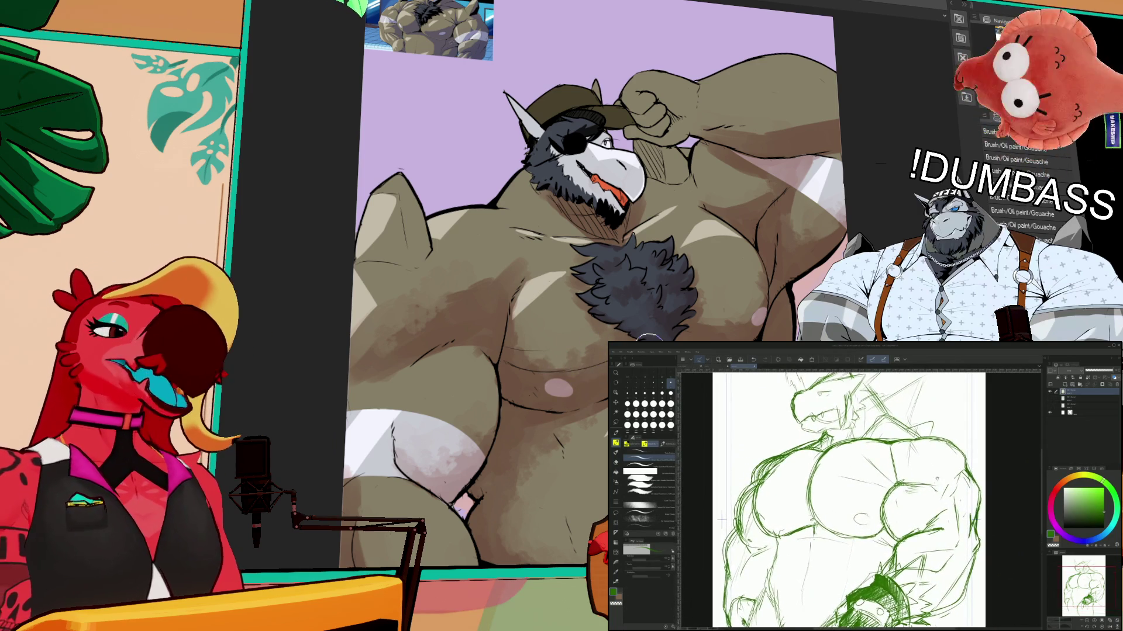
key(e)
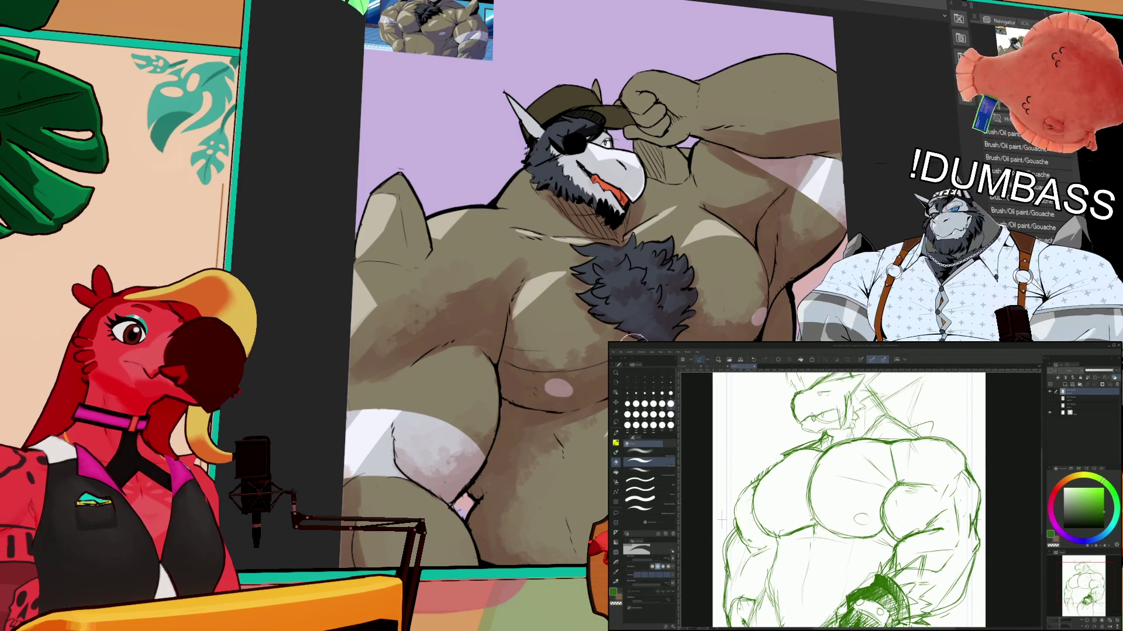
key(b)
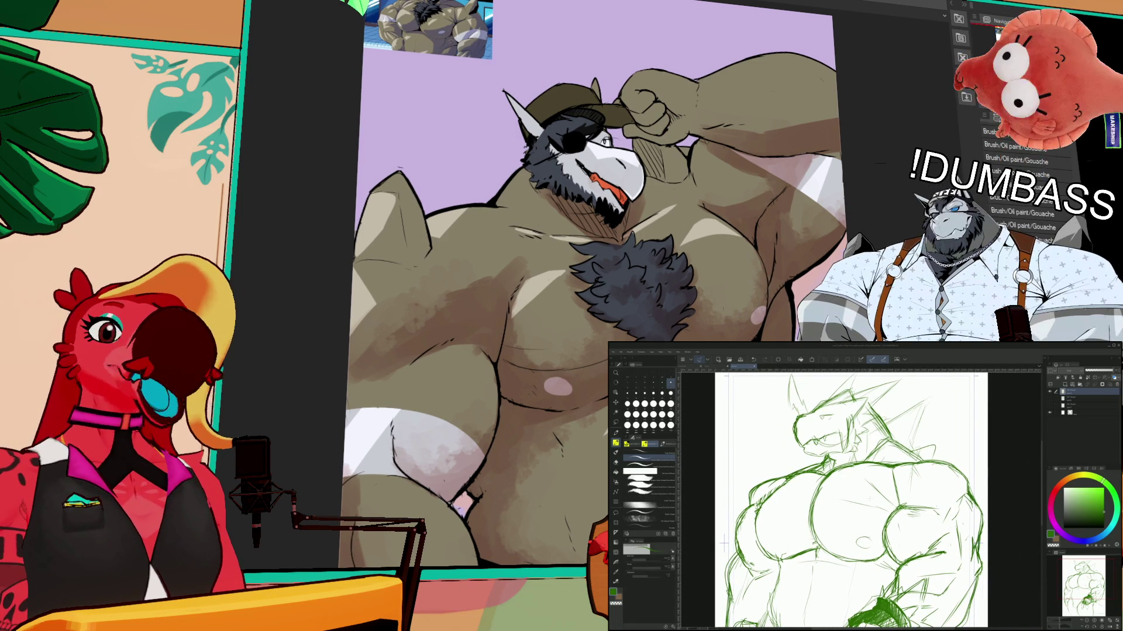
drag(866, 515, 913, 445)
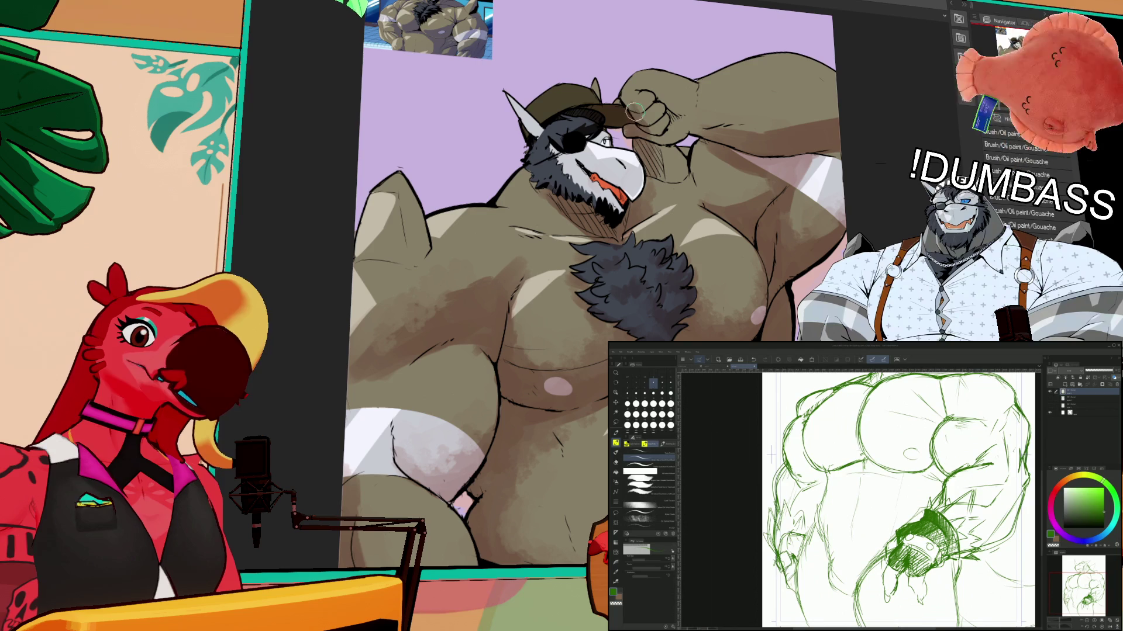
- Add dark hatching over the fist, zooming out and back in to check it
mouse_move(655, 105)
mouse_down()
mouse_move(643, 107)
mouse_move(663, 109)
mouse_move(650, 131)
mouse_up()
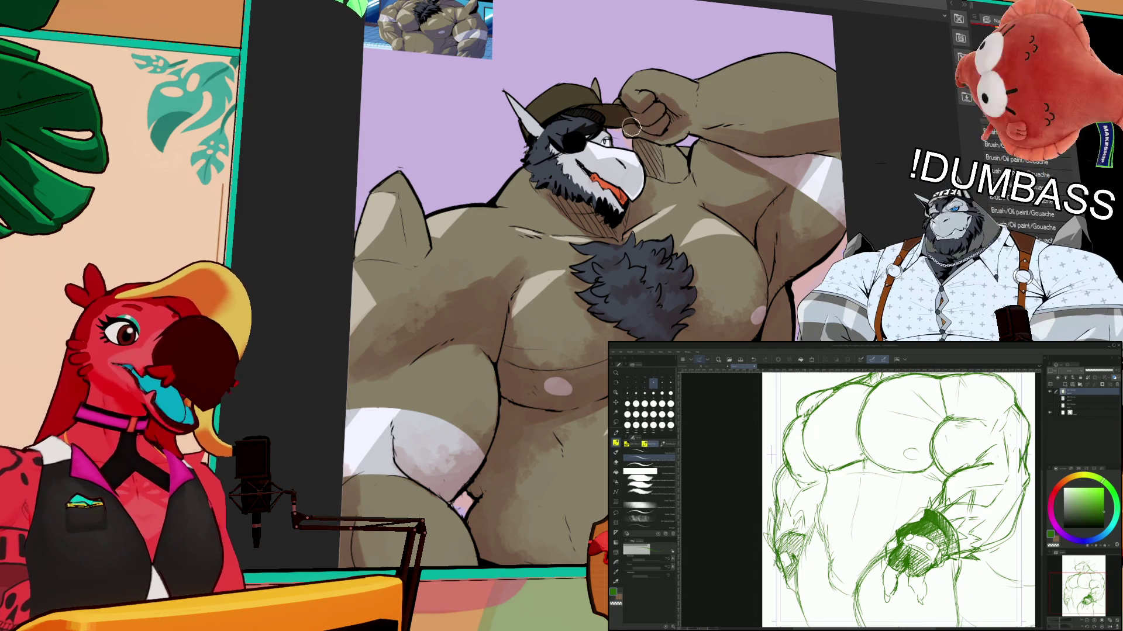
key(ctrl+minus)
key(ctrl+minus)
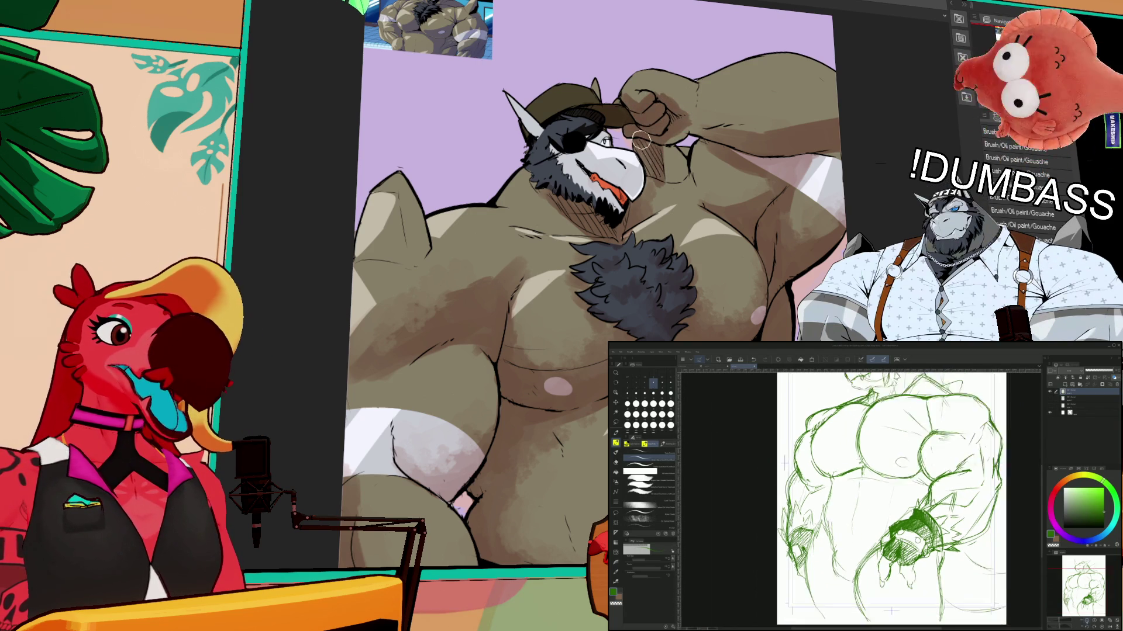
key(ctrl+minus)
key(ctrl+plus)
key(ctrl+plus)
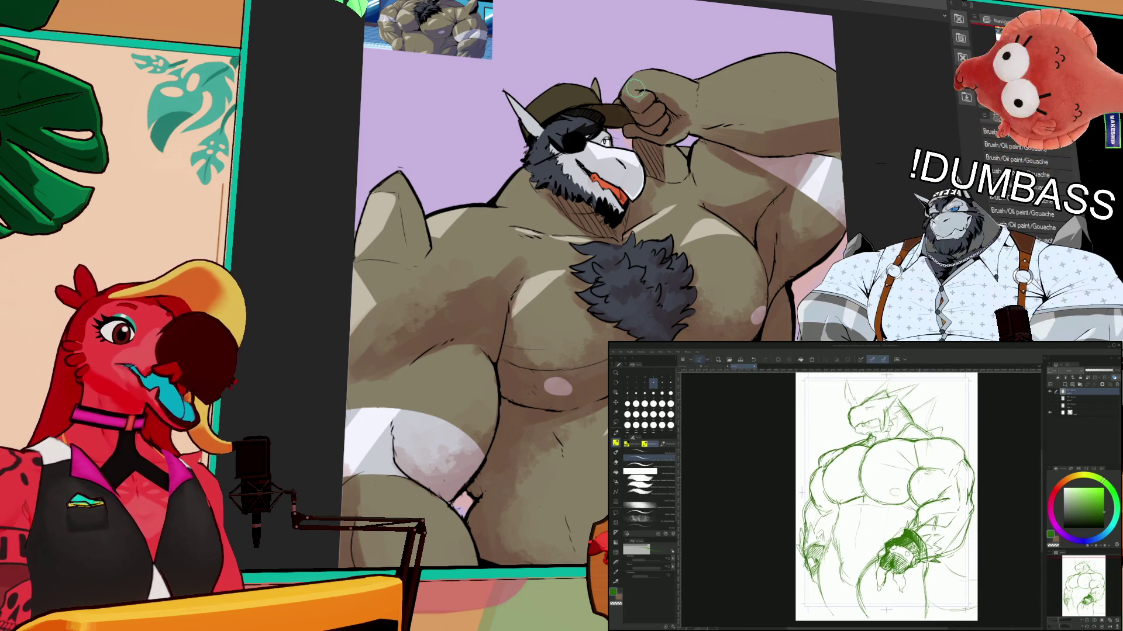
key(ctrl+plus)
key(ctrl+plus)
key(ctrl+plus)
key(ctrl+plus)
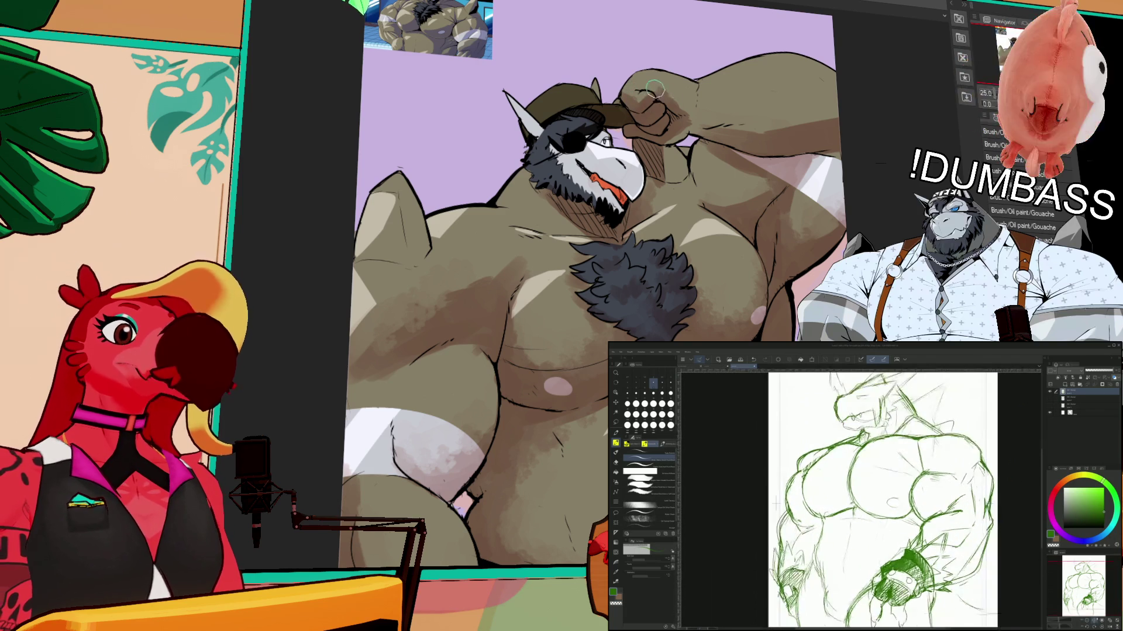
key(ctrl+plus)
key(ctrl+plus)
- Toggle between smooth pen and textured brushes, ending on the textured brush, and nudge the view down
key(p)
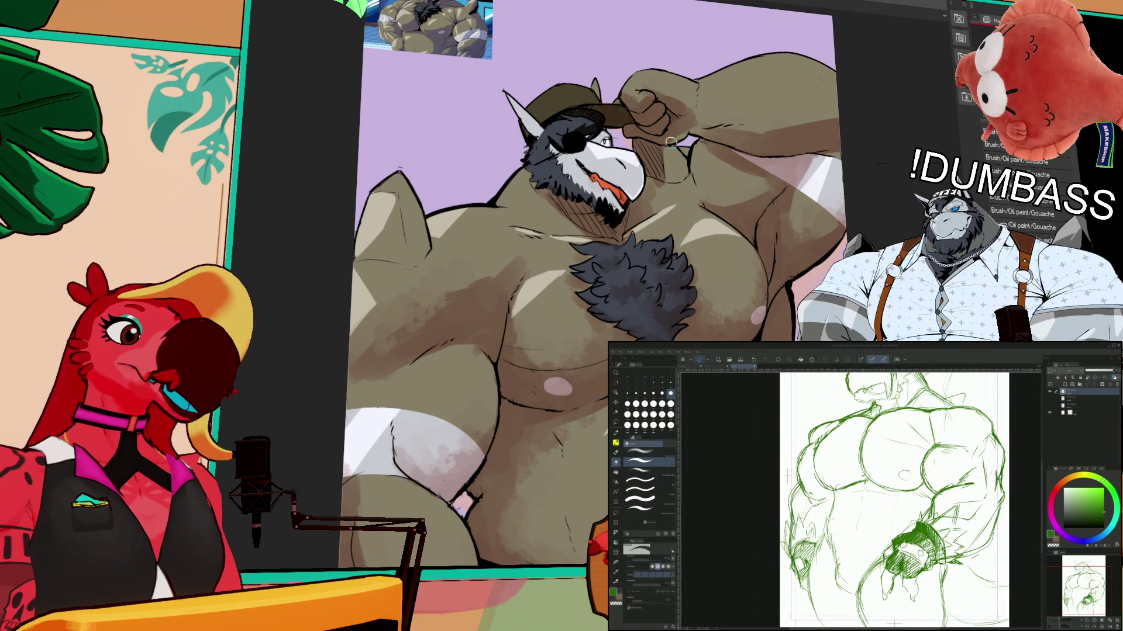
key(b)
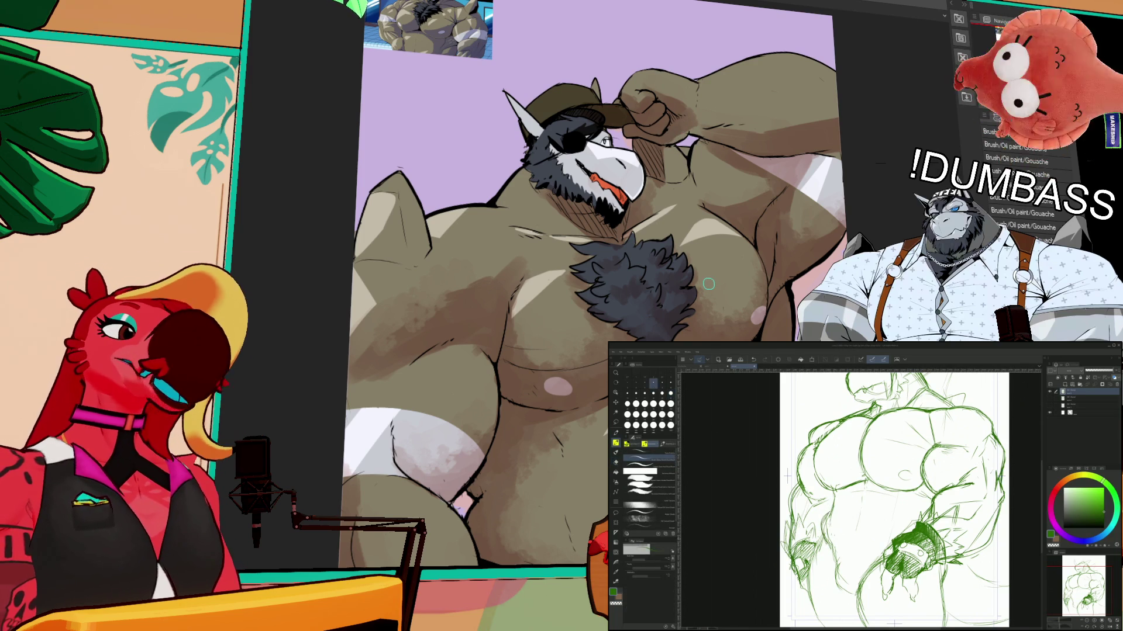
key(p)
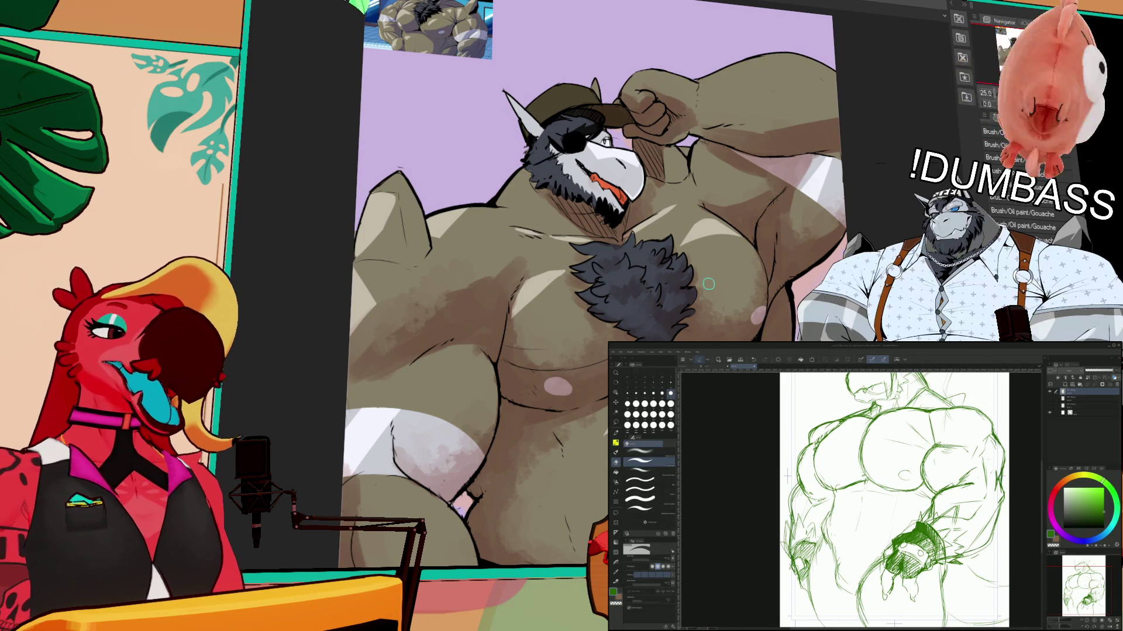
key(b)
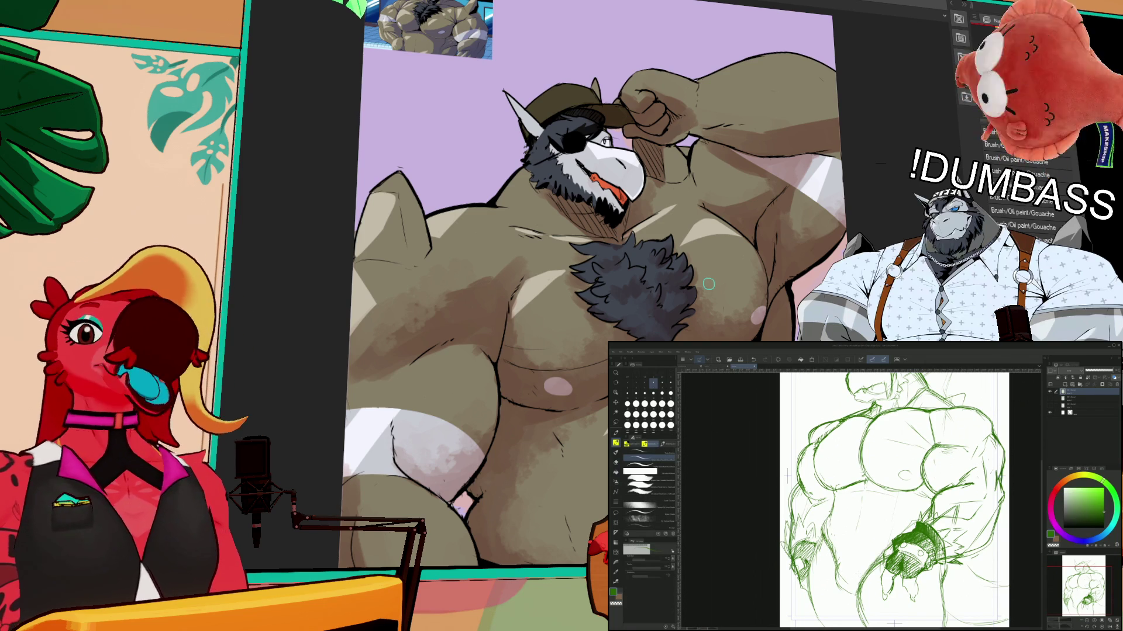
drag(896, 498, 900, 506)
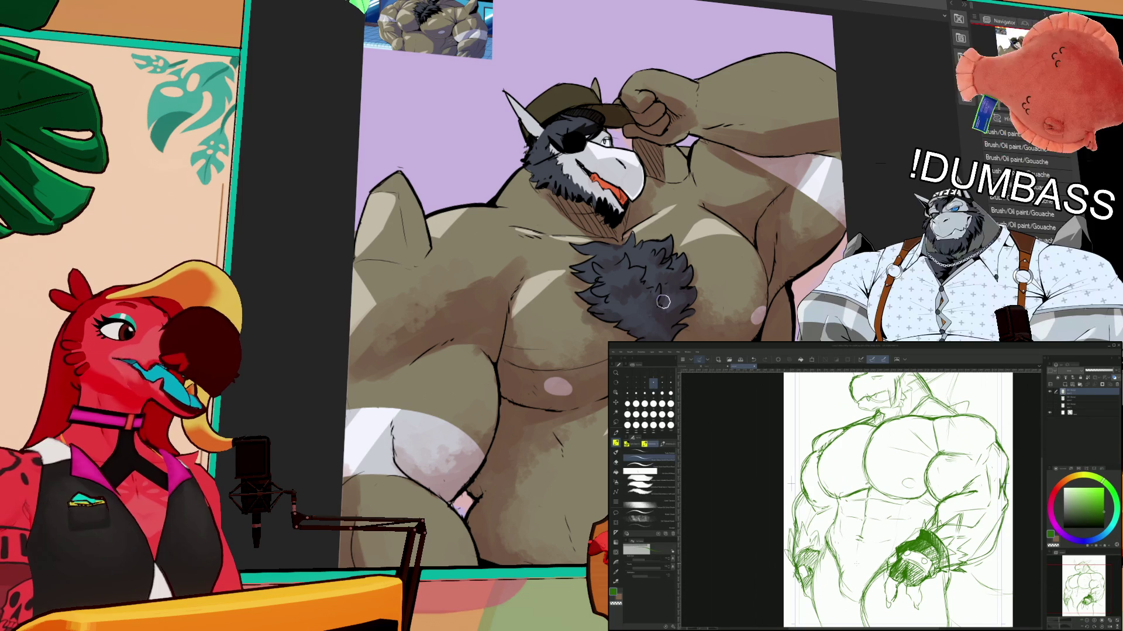
key(p)
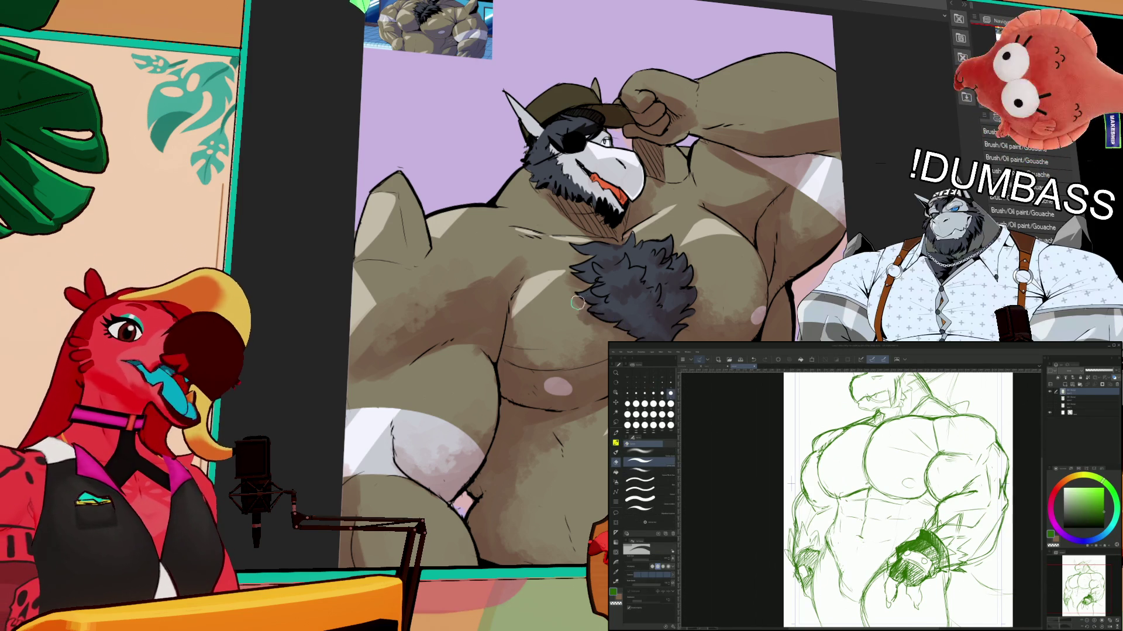
key(b)
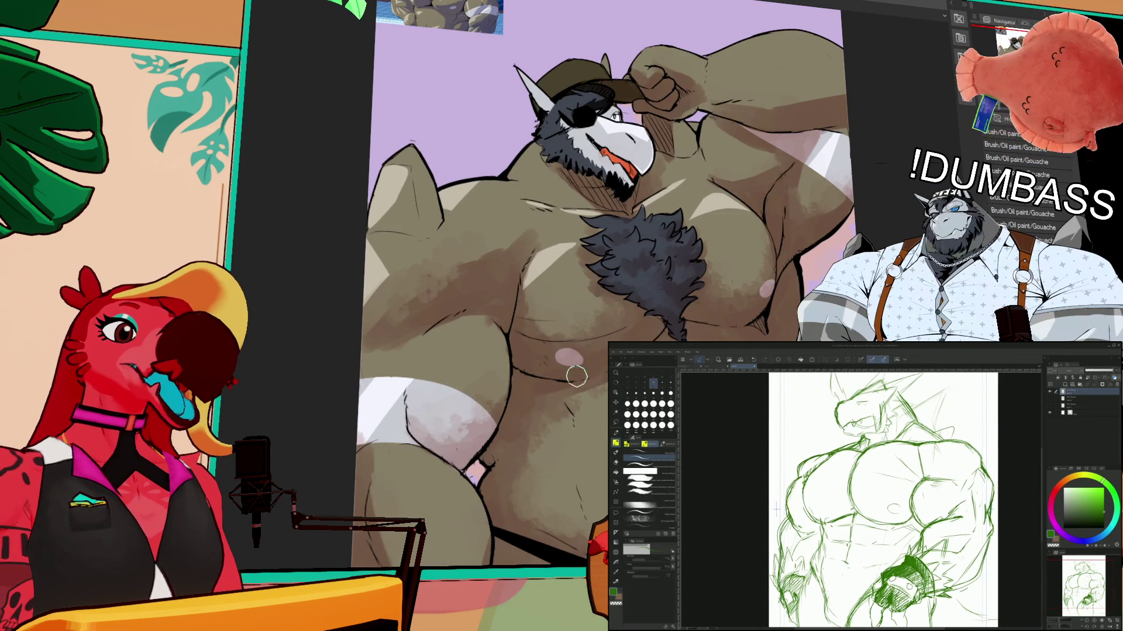
- Zoom into the lower body and add one more dark green stroke over the hatched fist
drag(573, 379, 523, 227)
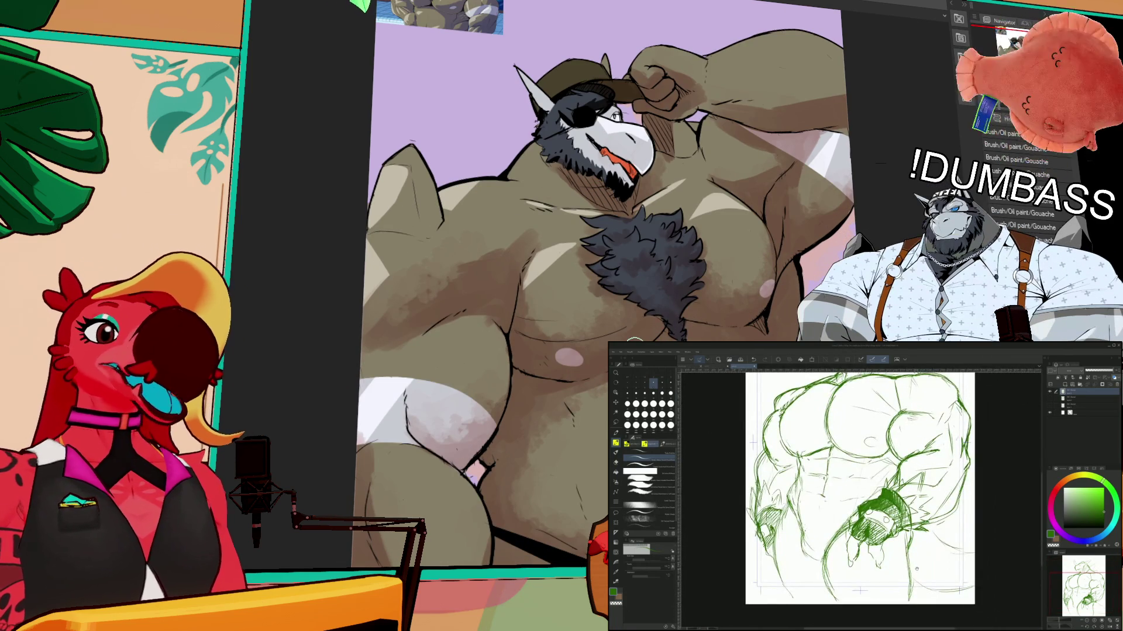
scroll(874, 489, up, 1)
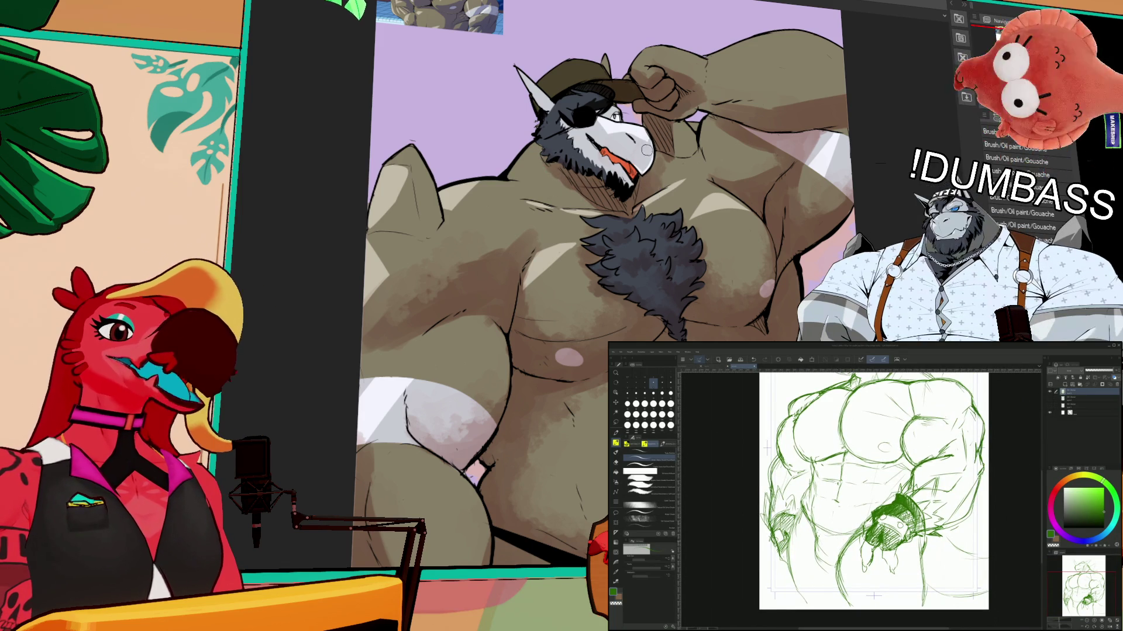
scroll(865, 497, up, 2)
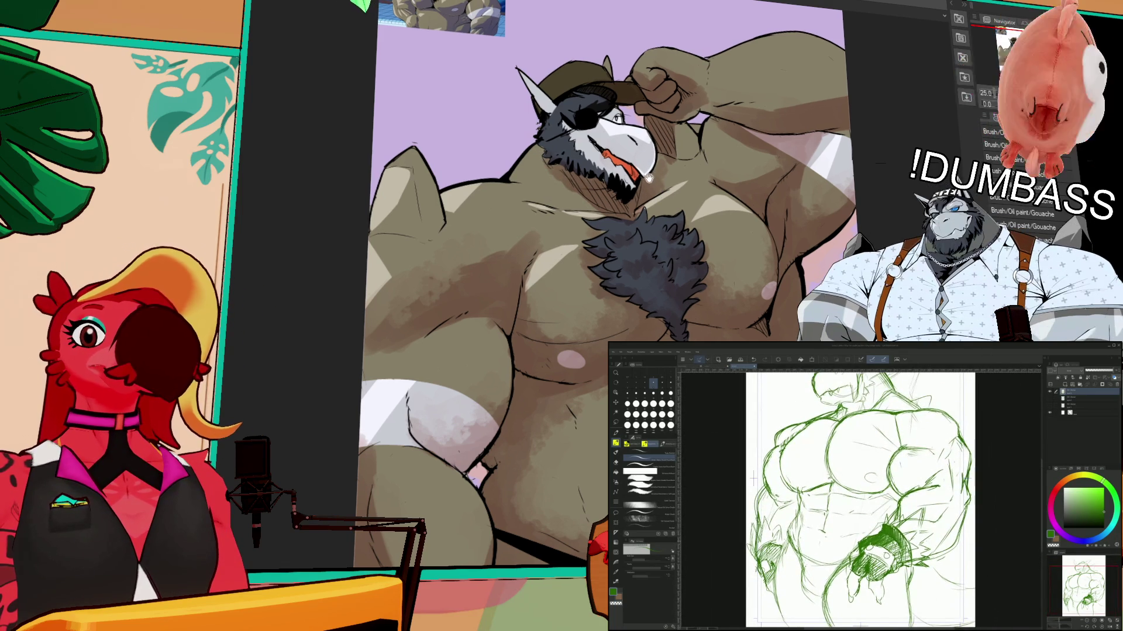
drag(648, 186, 655, 199)
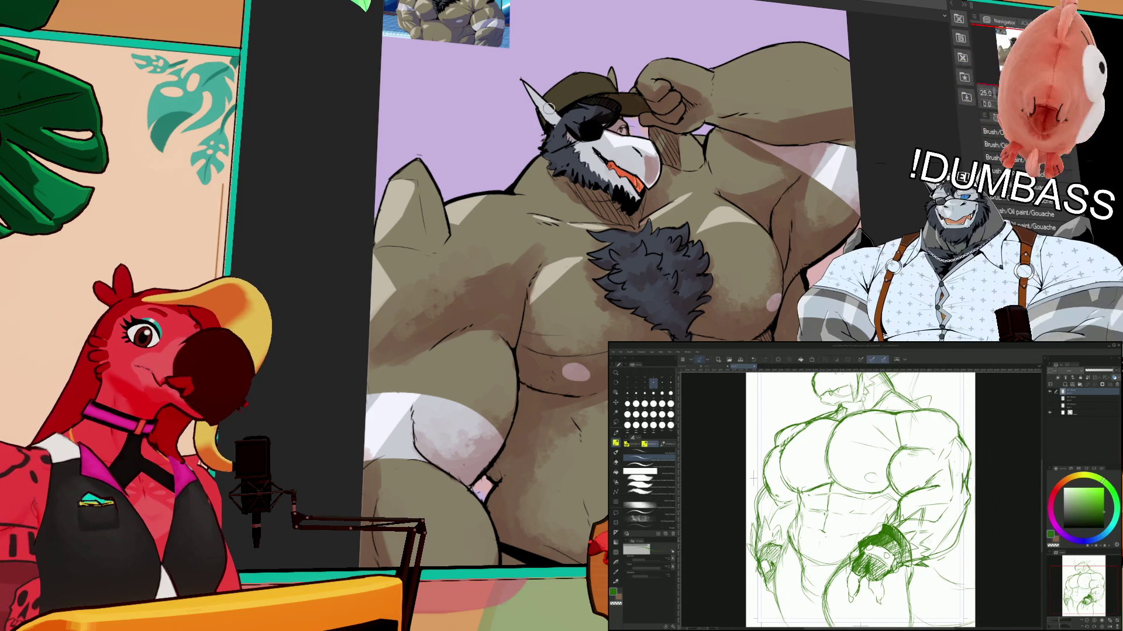
scroll(751, 249, down, 3)
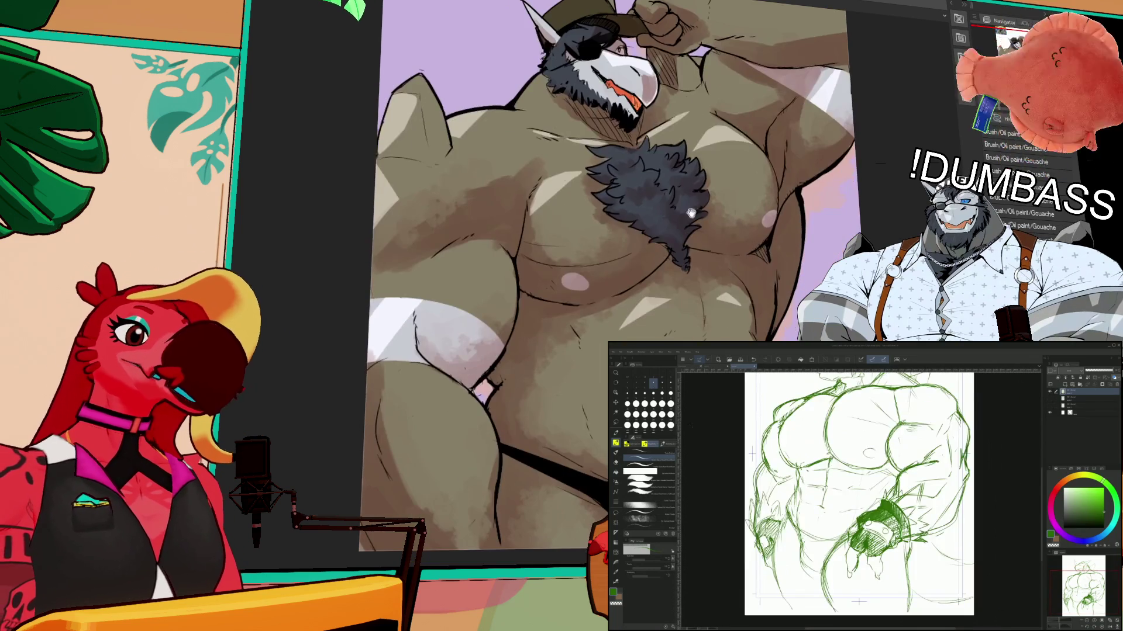
drag(805, 545, 800, 578)
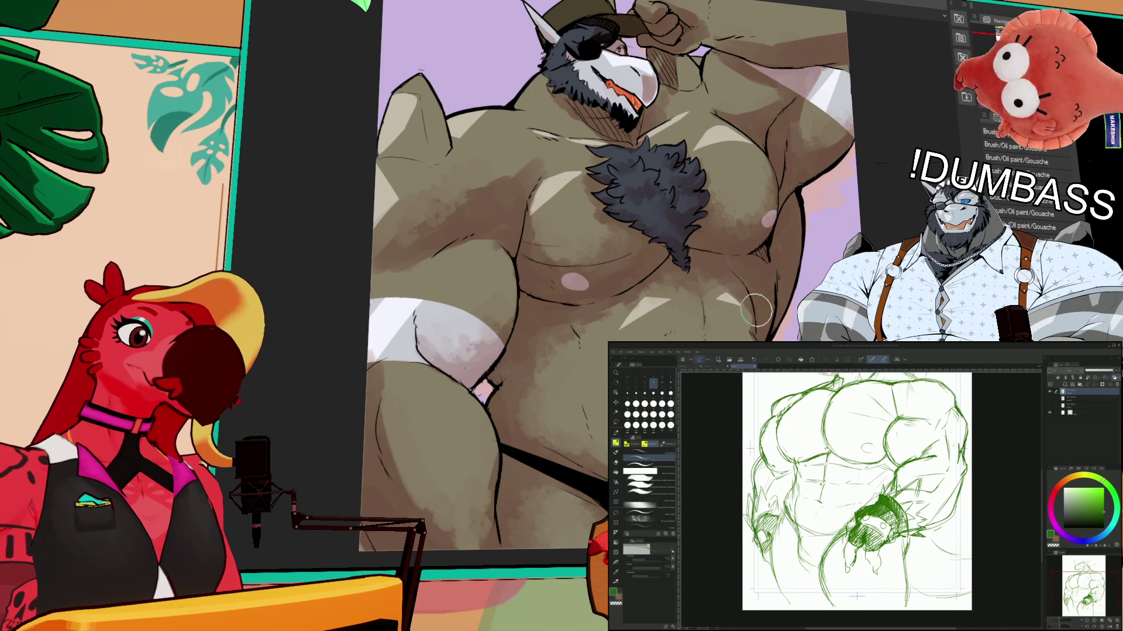
scroll(760, 280, up, 2)
scroll(784, 275, down, 2)
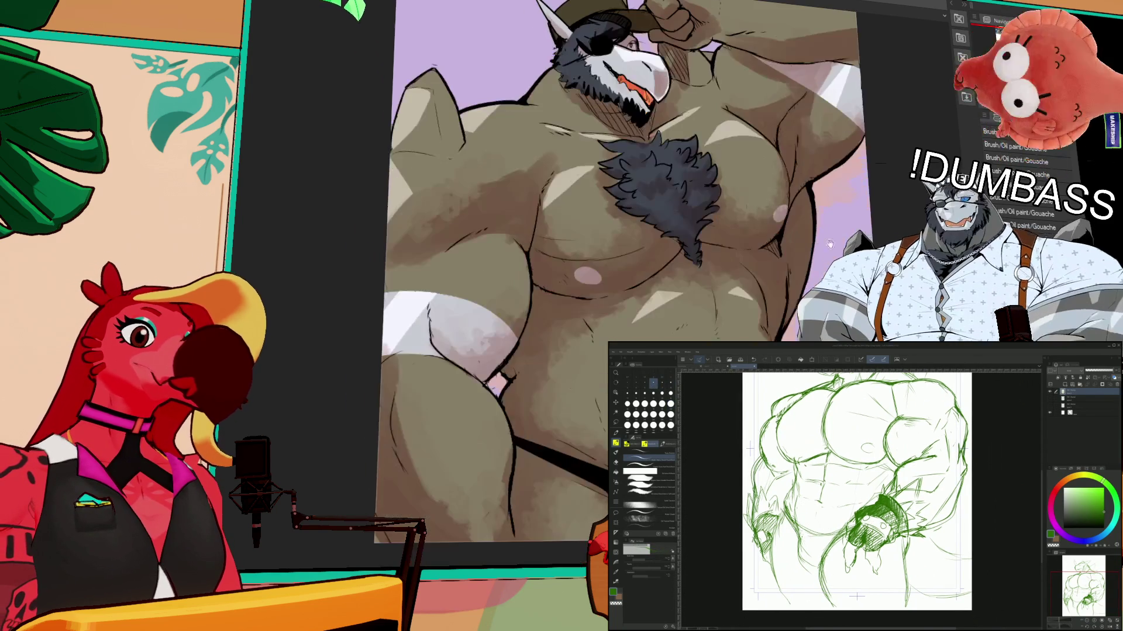
scroll(784, 275, up, 2)
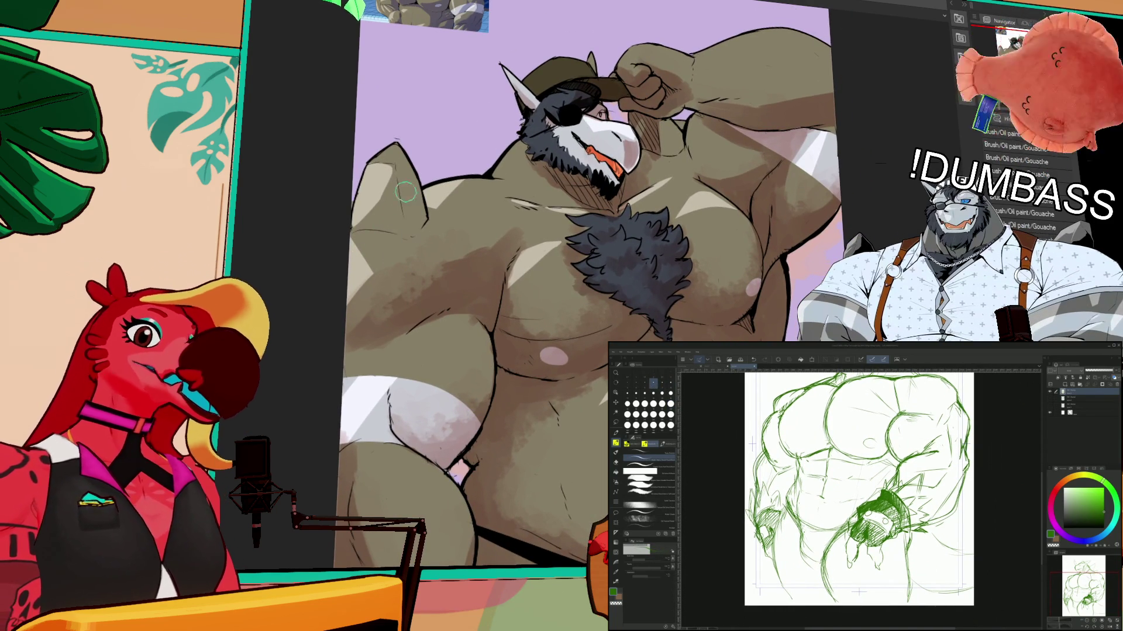
scroll(421, 225, up, 1)
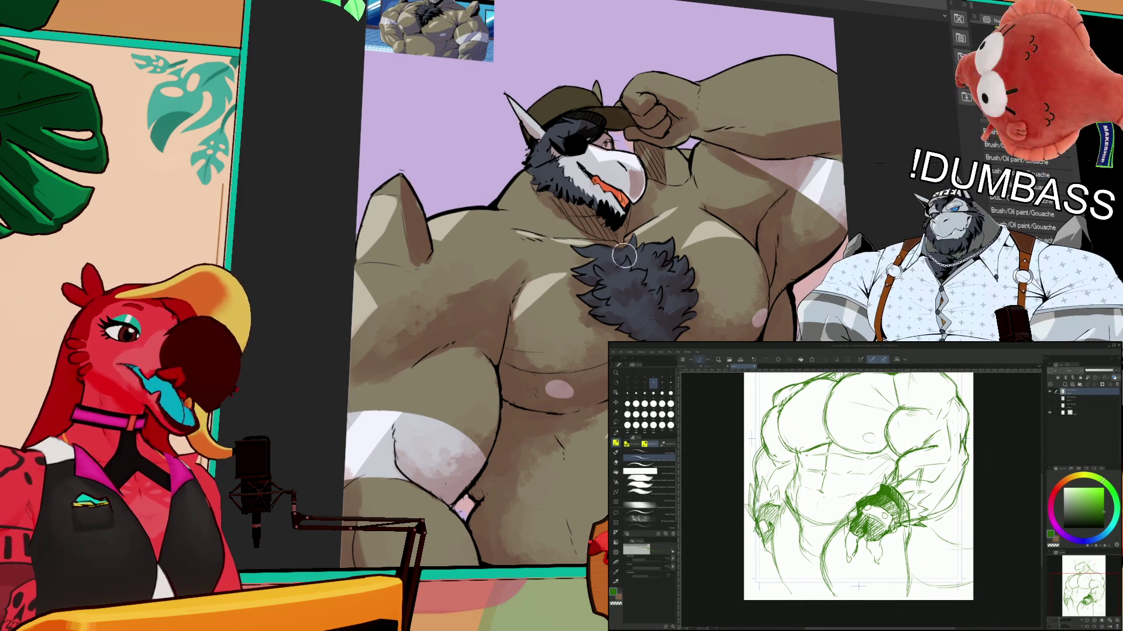
- Step the brush up to the next larger size for continued sketching of the green muscle figure
scroll(859, 485, down, 1)
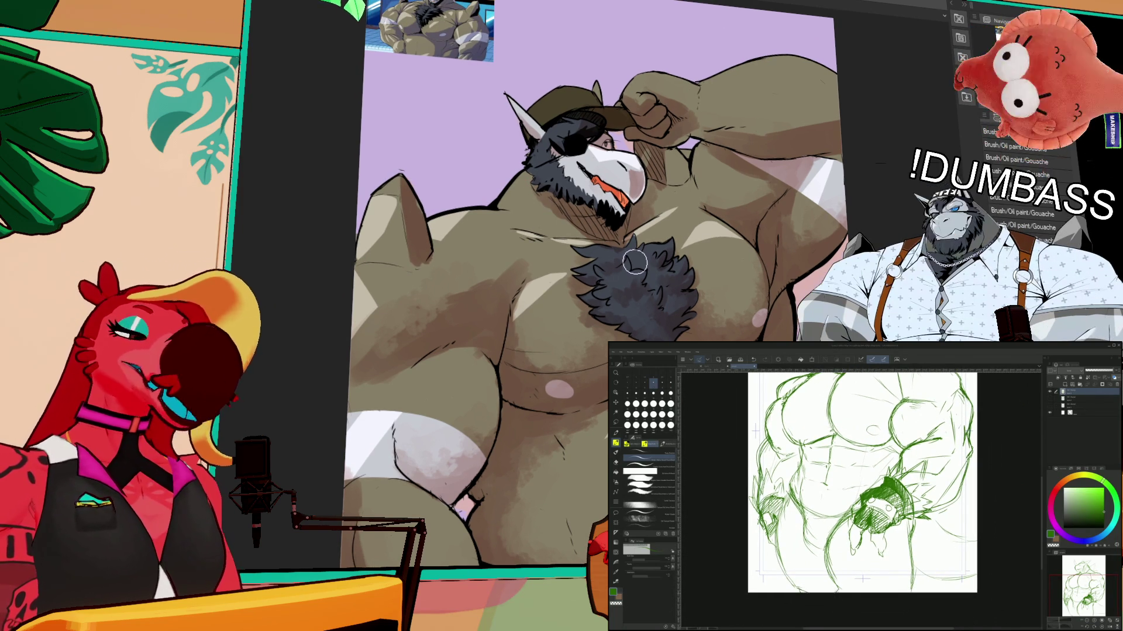
scroll(870, 497, up, 3)
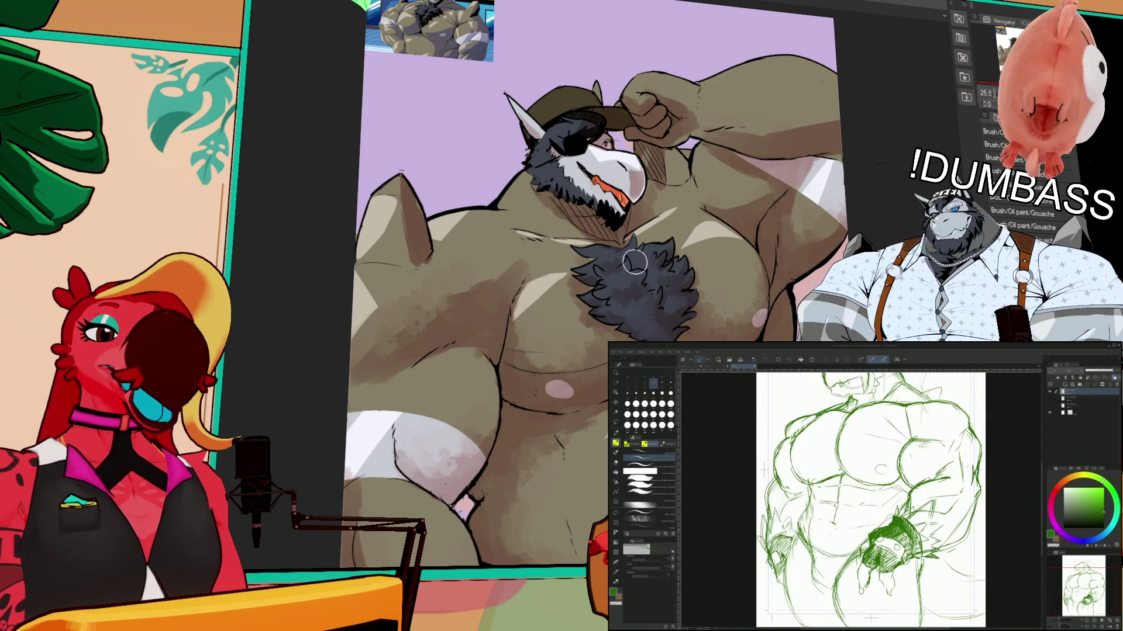
scroll(870, 497, down, 1)
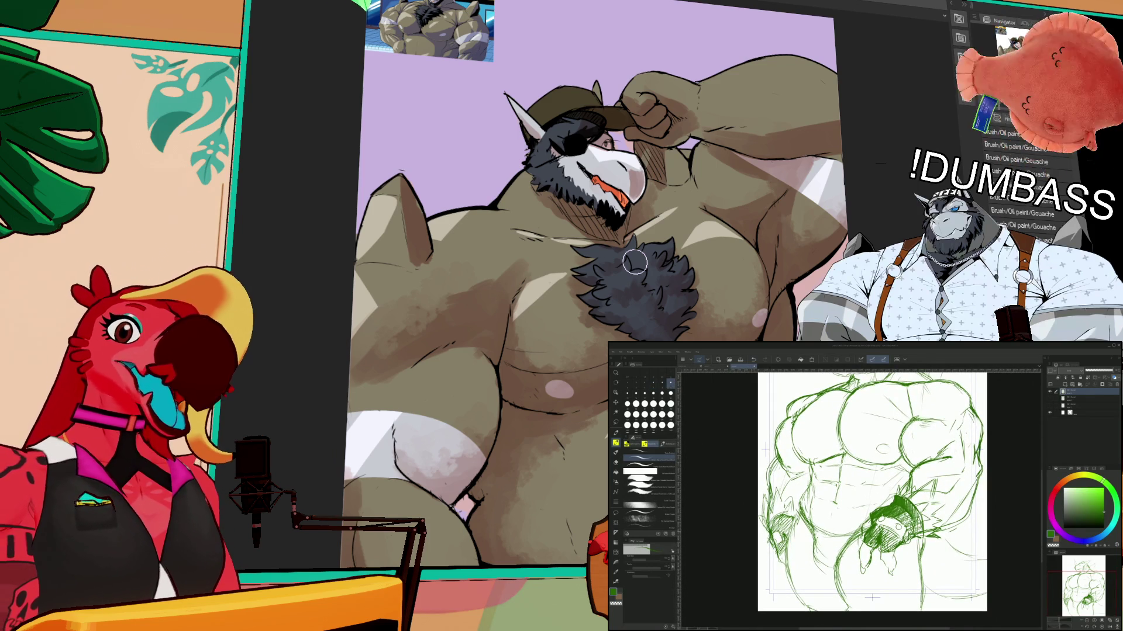
key(bracketright)
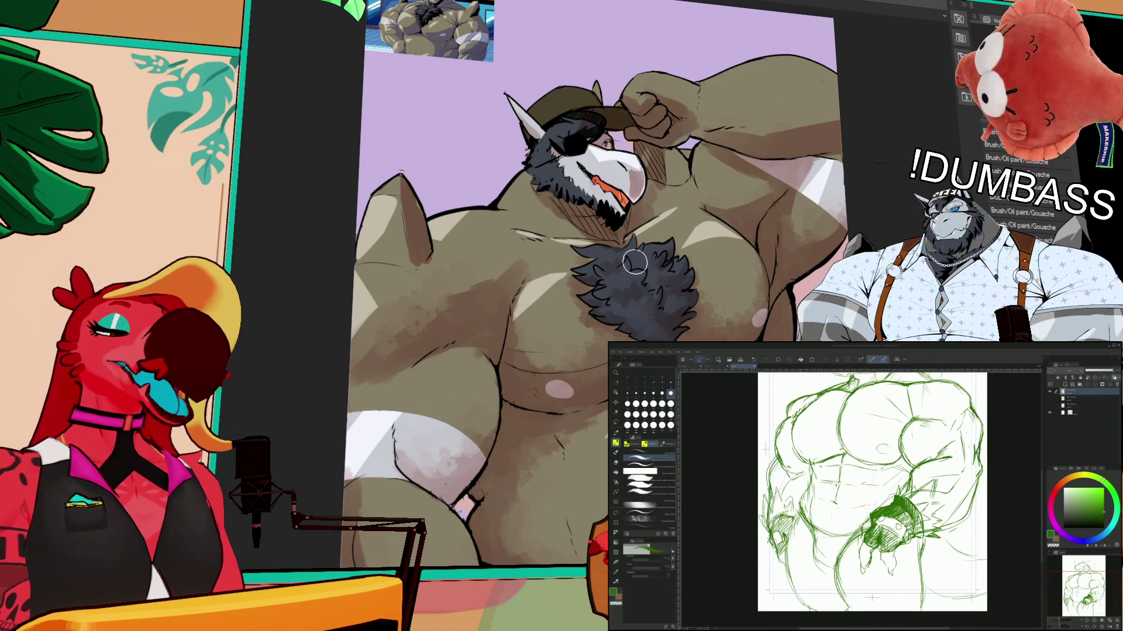
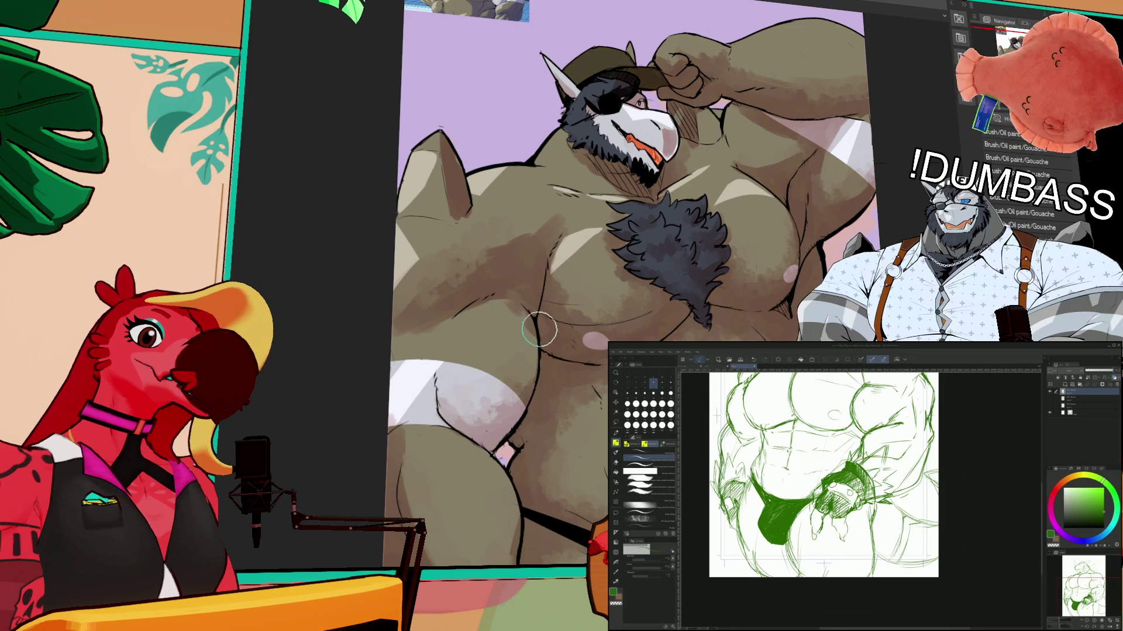
- Zoom in on the dragon's head and switch from the pen to the brush
drag(824, 473, 836, 567)
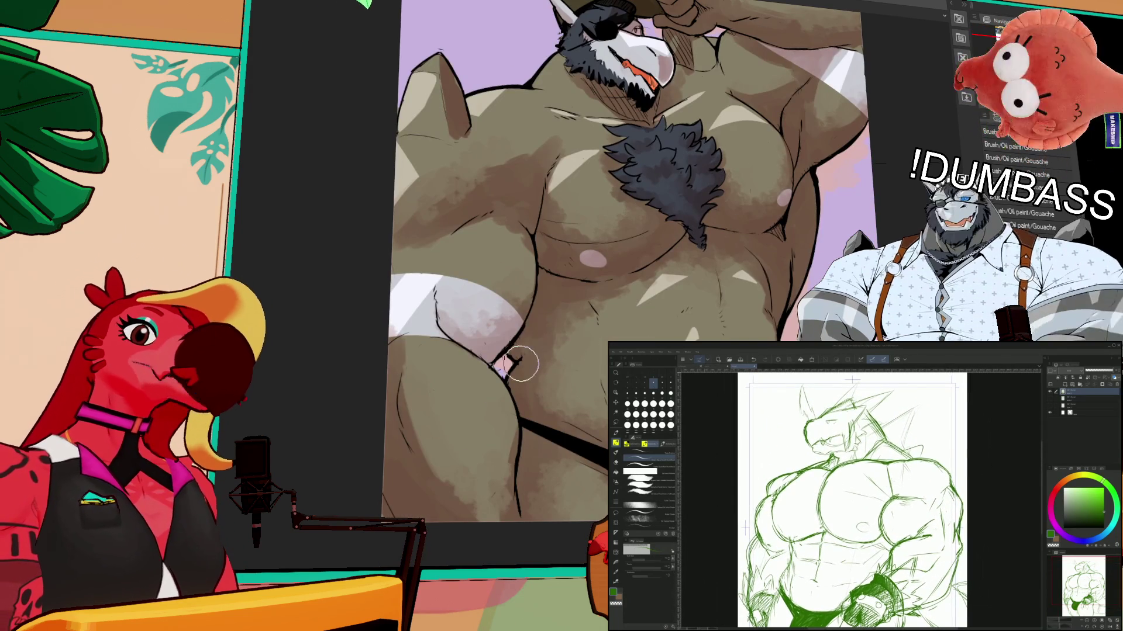
drag(848, 486, 858, 514)
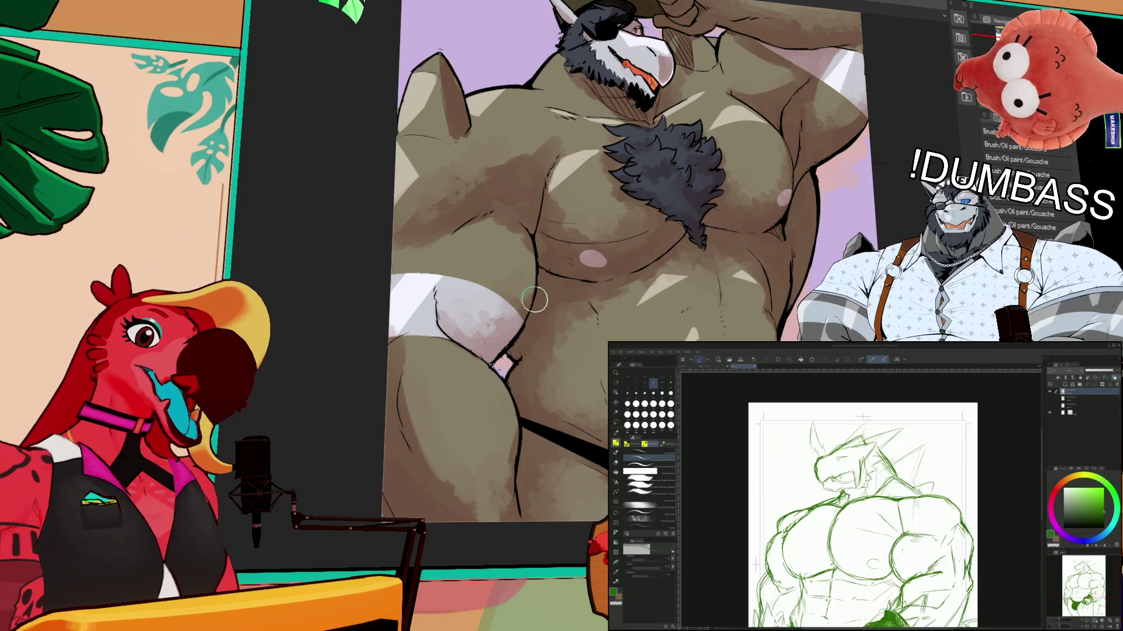
scroll(859, 503, up, 5)
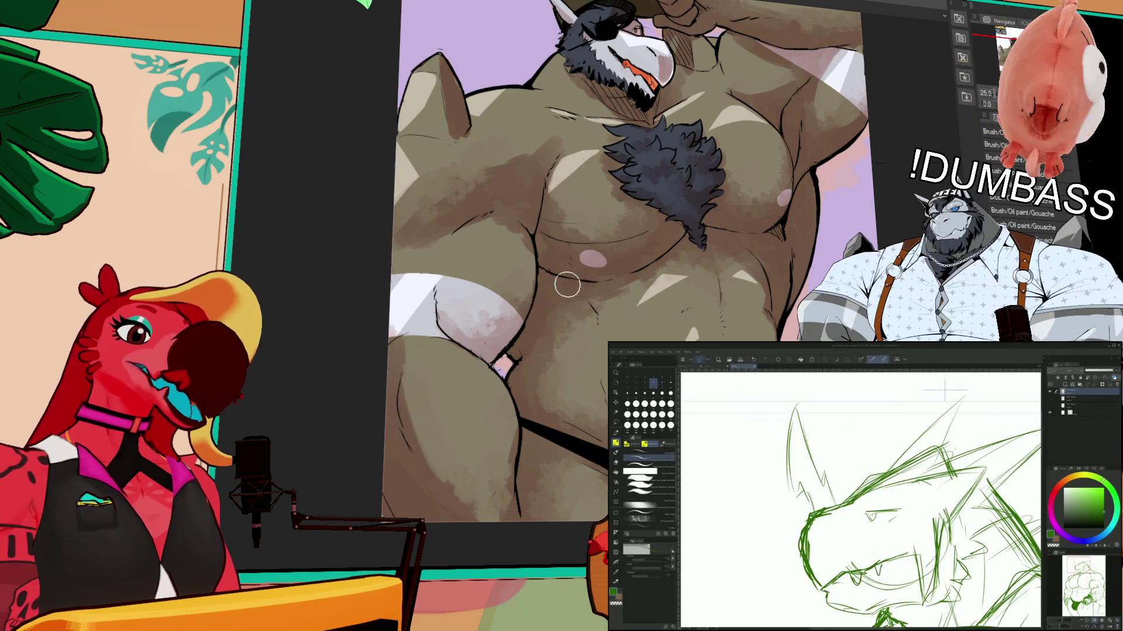
scroll(859, 502, up, 3)
key(b)
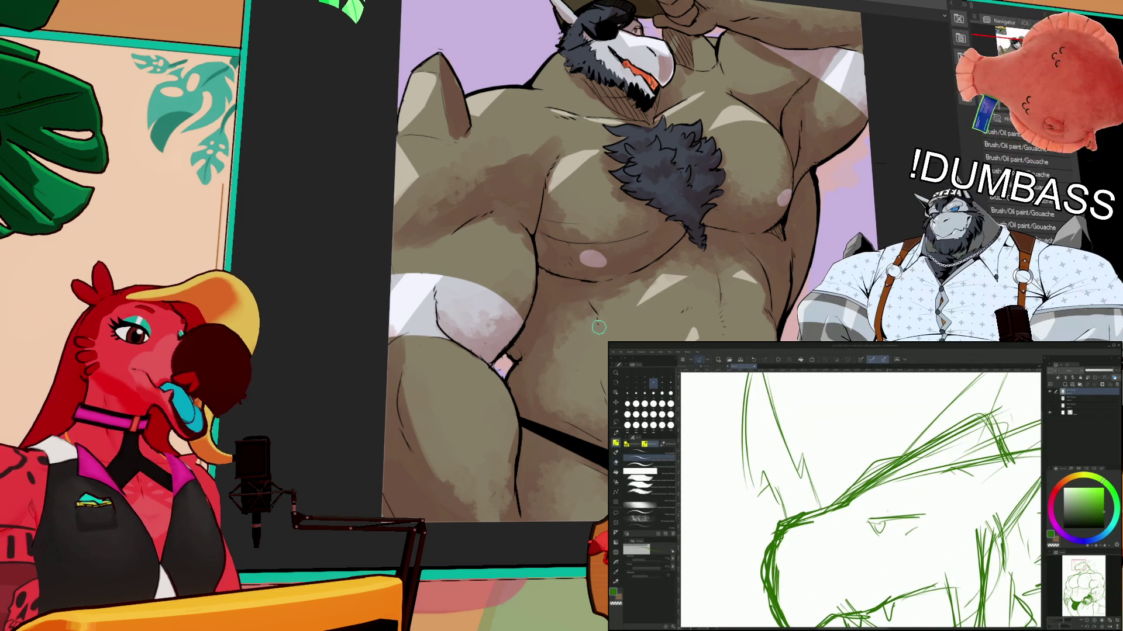
key(b)
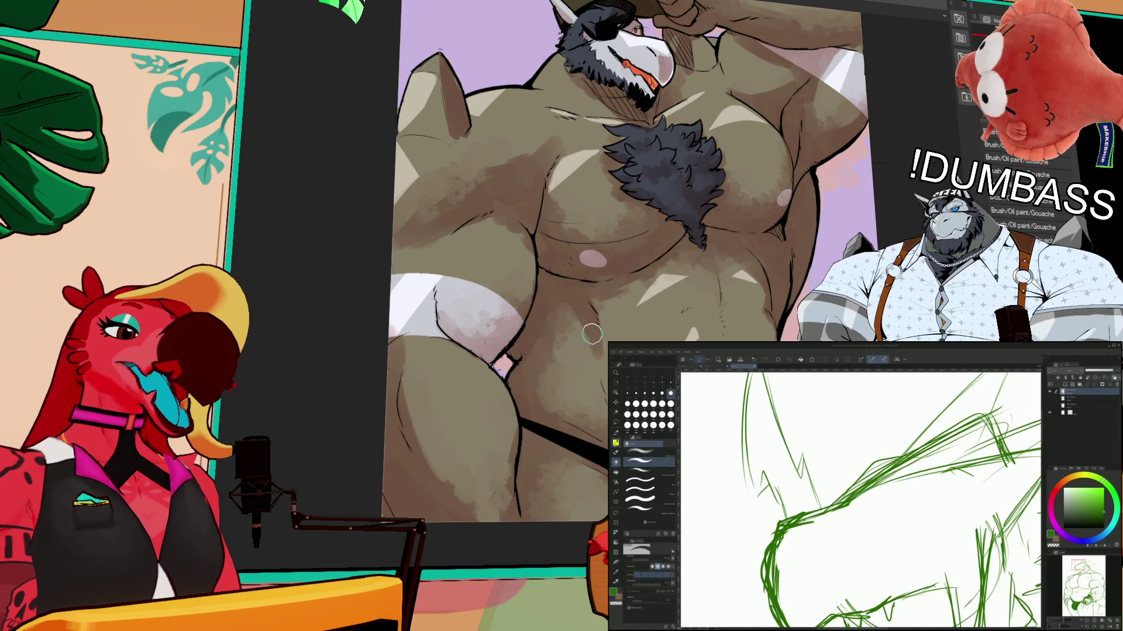
key(b)
scroll(914, 518, down, 2)
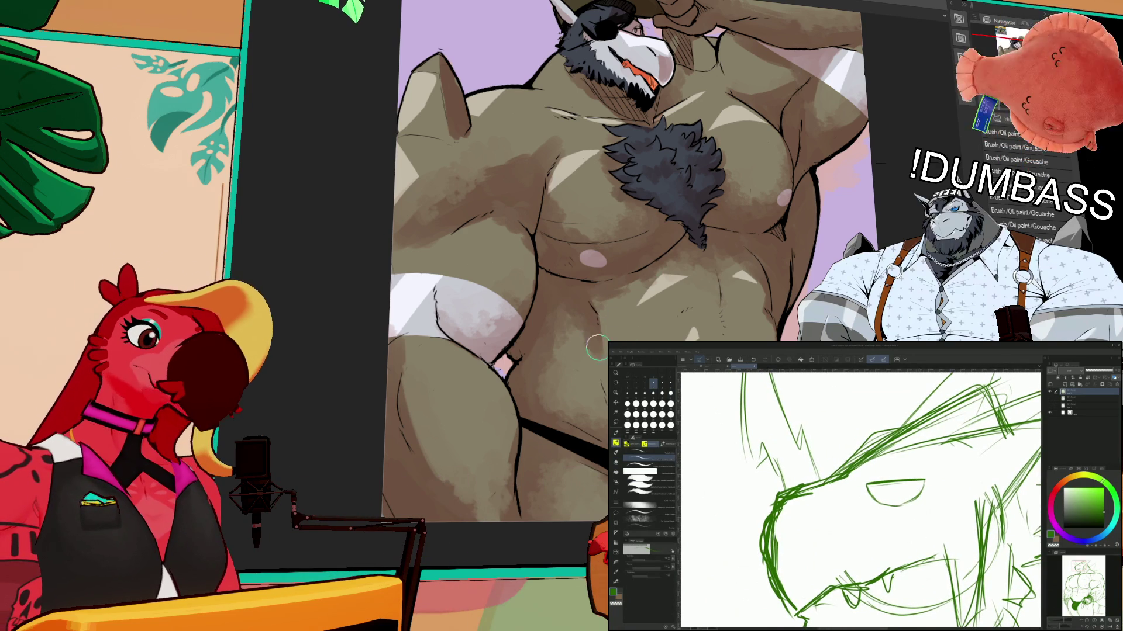
- Undo the old eye strokes and redraw the eye as a new almond-shaped line
key(ctrl+z)
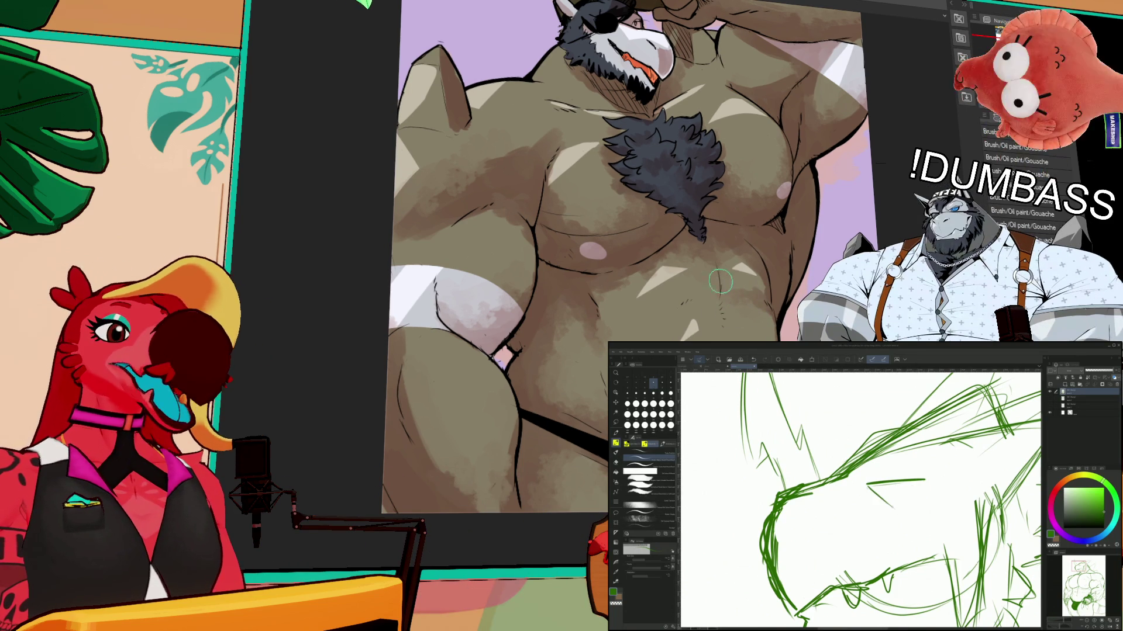
drag(868, 485, 925, 483)
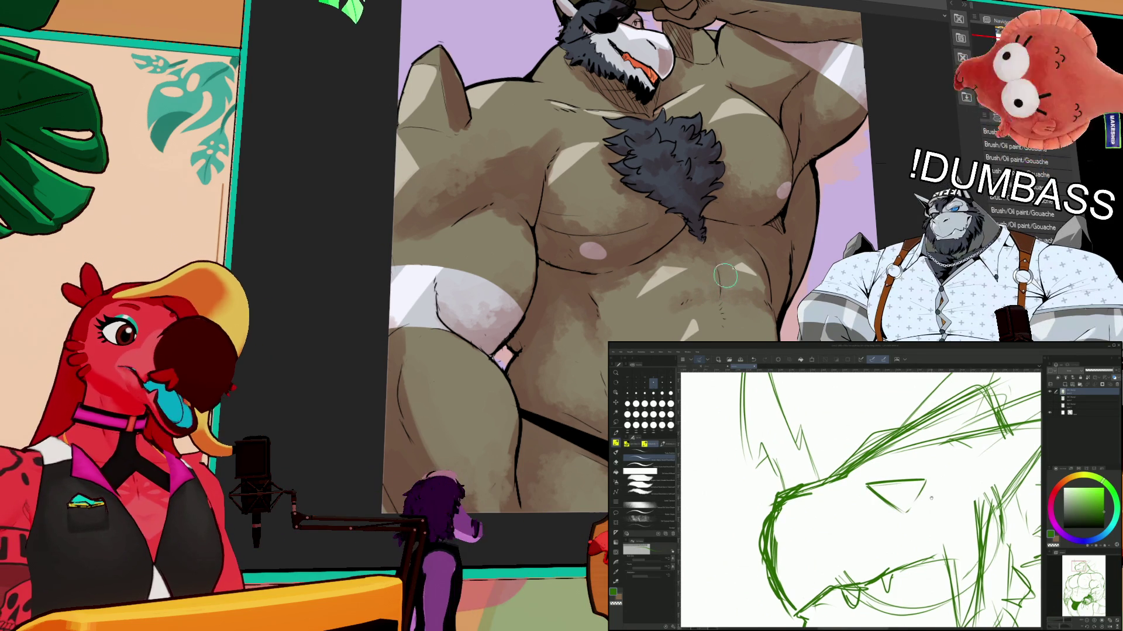
key(ctrl+z)
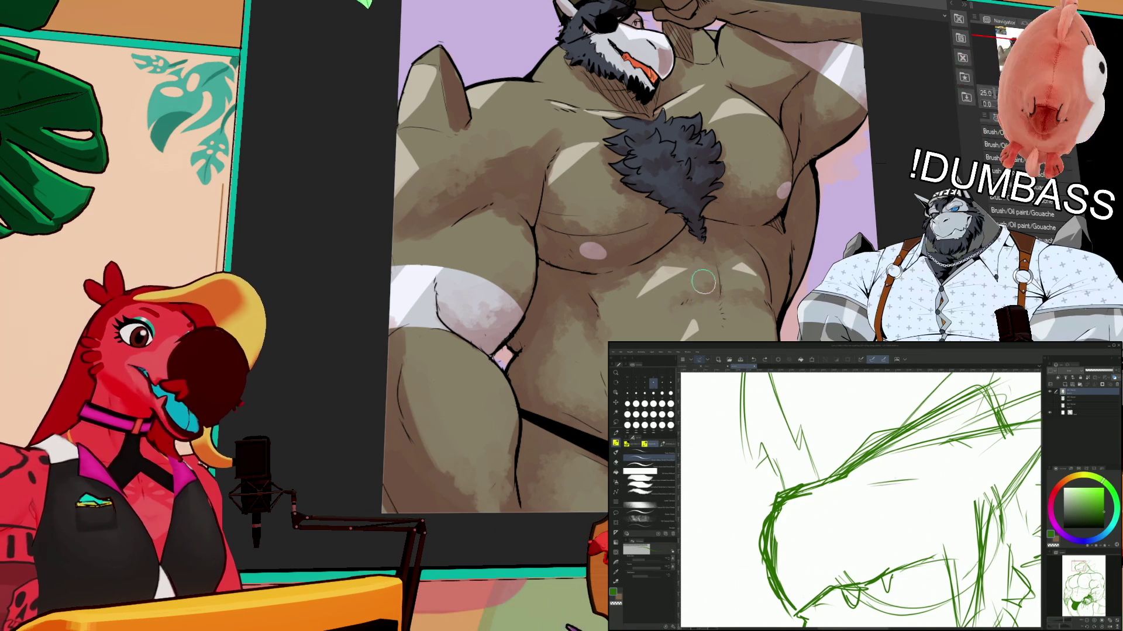
mouse_move(859, 495)
mouse_down()
mouse_move(924, 477)
mouse_move(917, 506)
mouse_up()
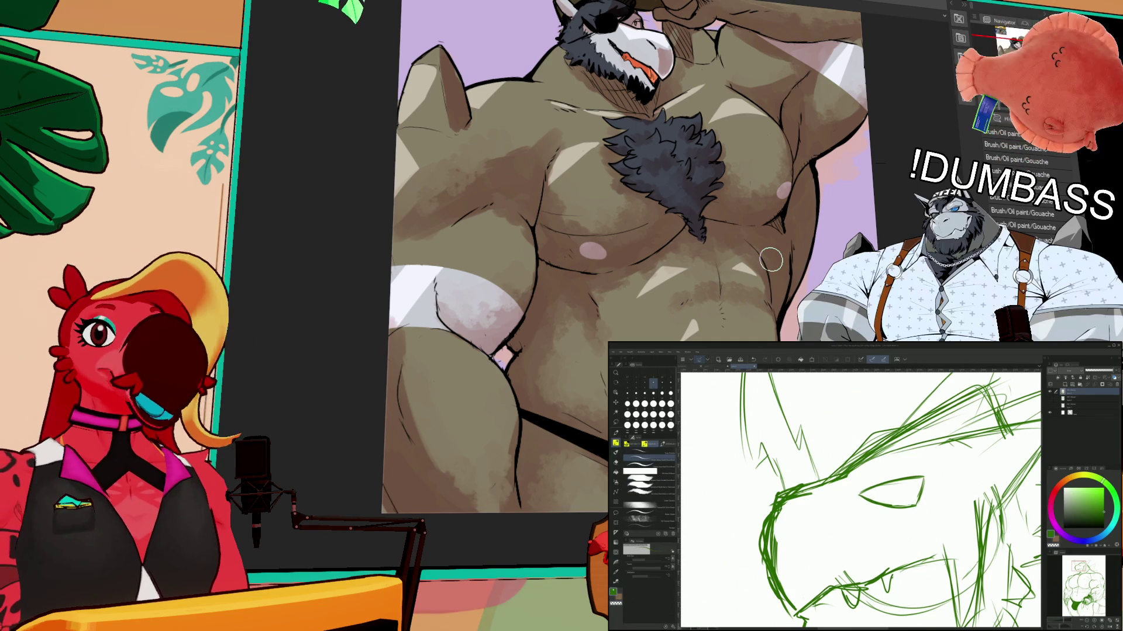
scroll(858, 478, up, 2)
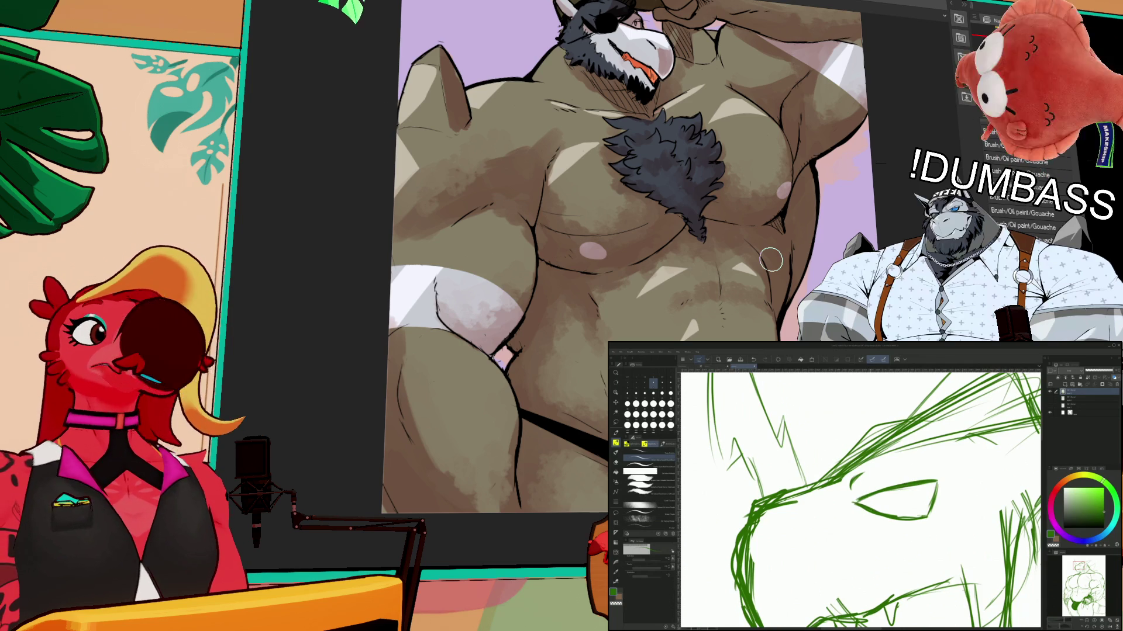
- Zoom in close on the dragon's eye to bolden its outline and add an inner lid line
scroll(858, 499, up, 2)
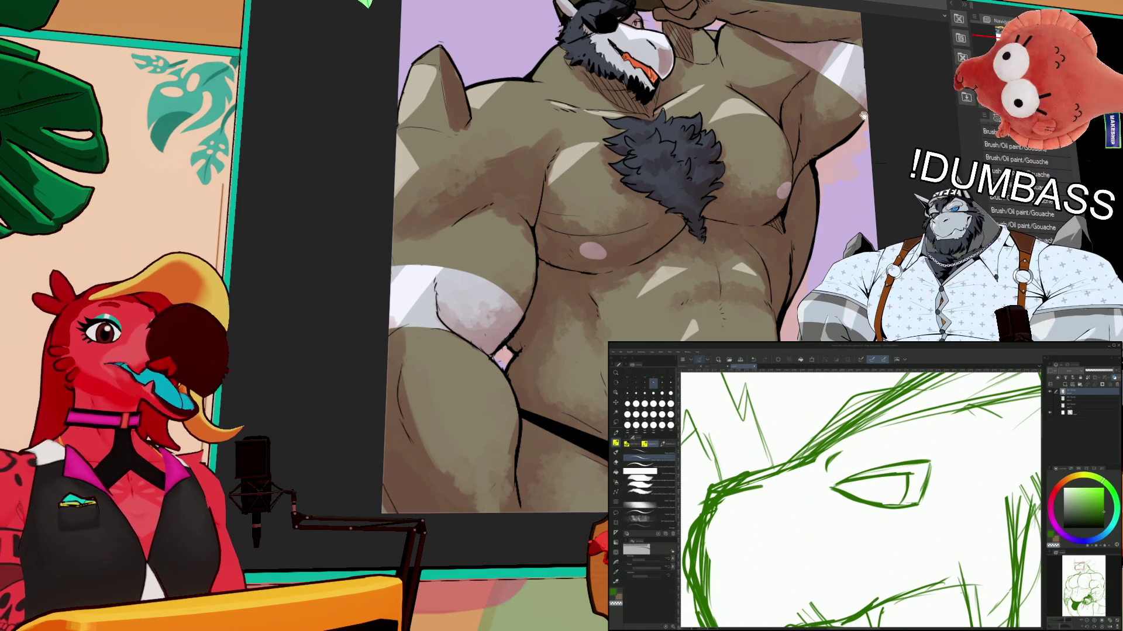
scroll(760, 135, up, 3)
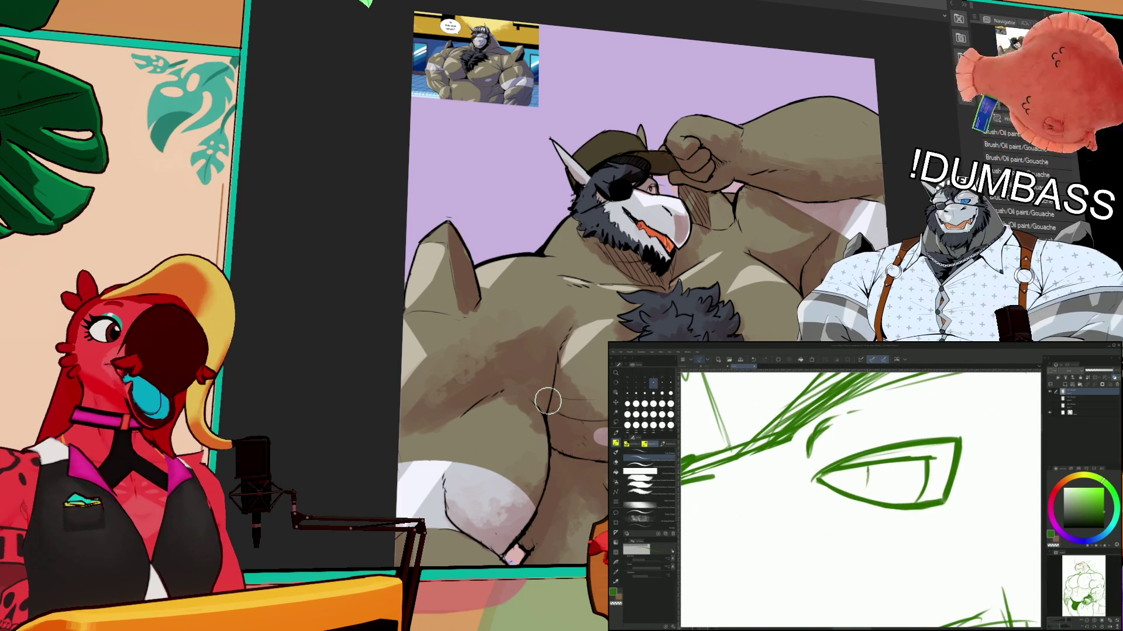
- Draw a vertical pupil and diagonal iris hatching, then zoom out over the head
drag(869, 466, 862, 497)
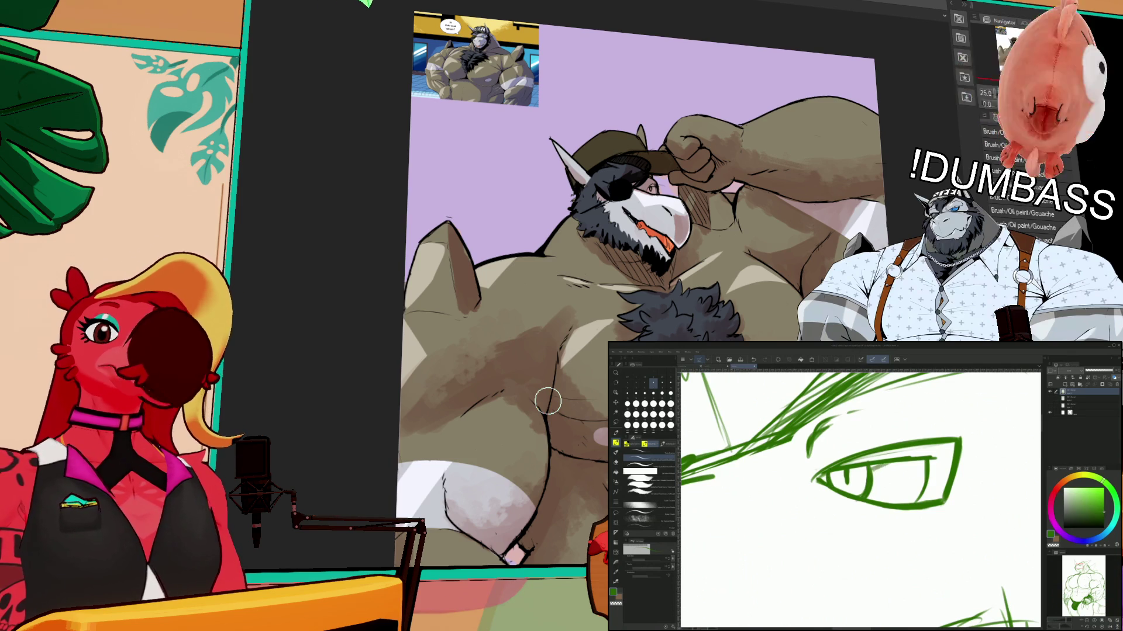
drag(871, 494, 924, 475)
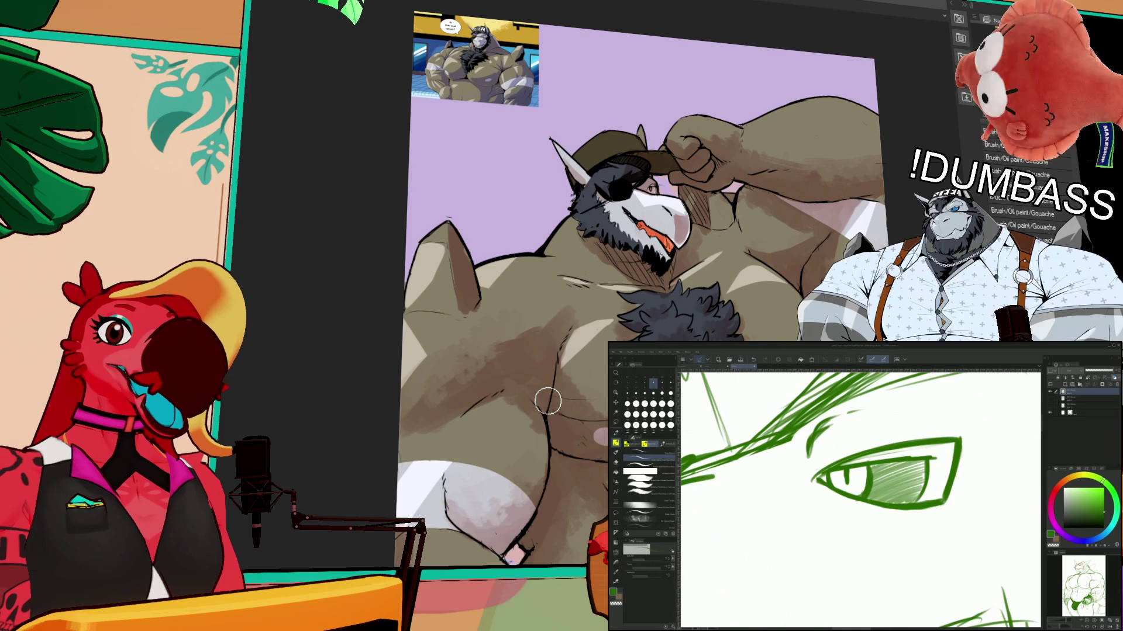
key(ctrl+minus)
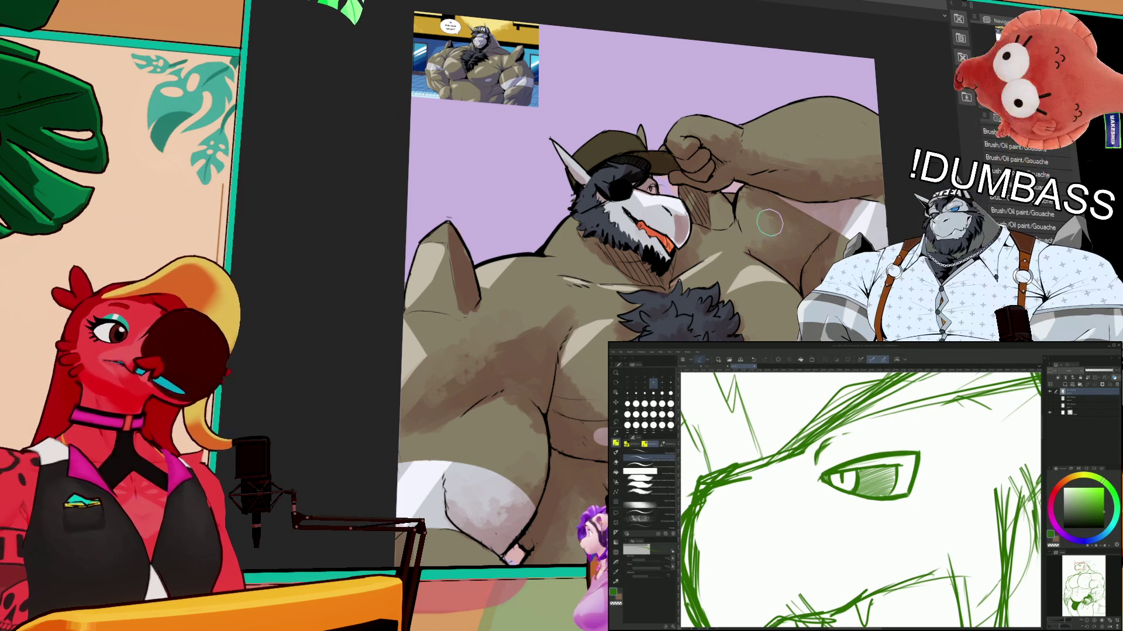
key(ctrl+minus)
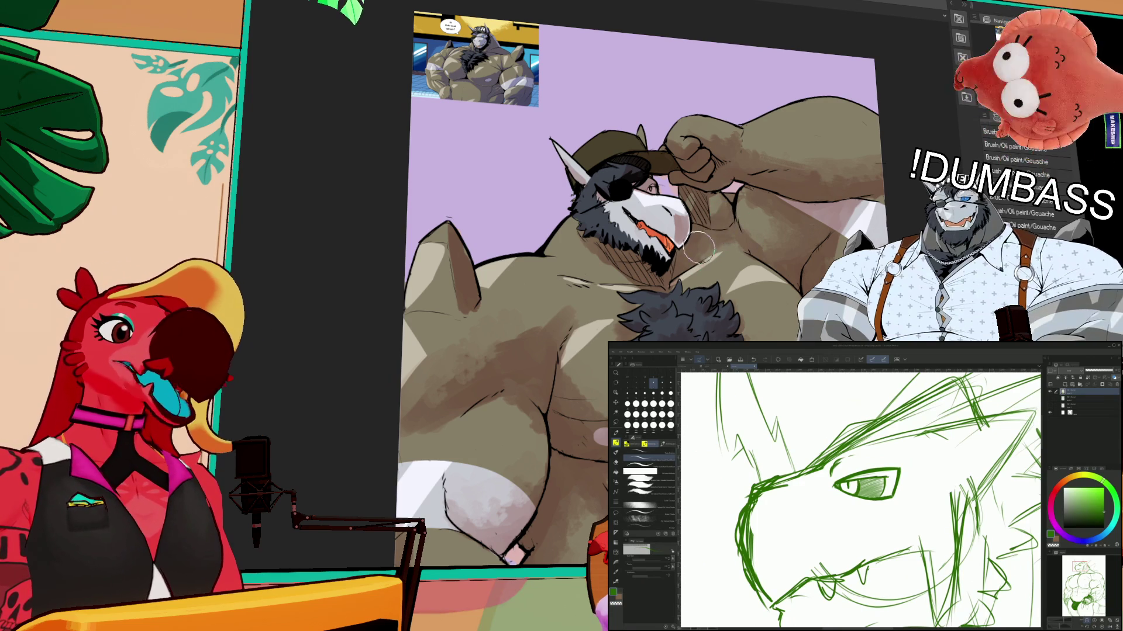
drag(860, 497, 810, 451)
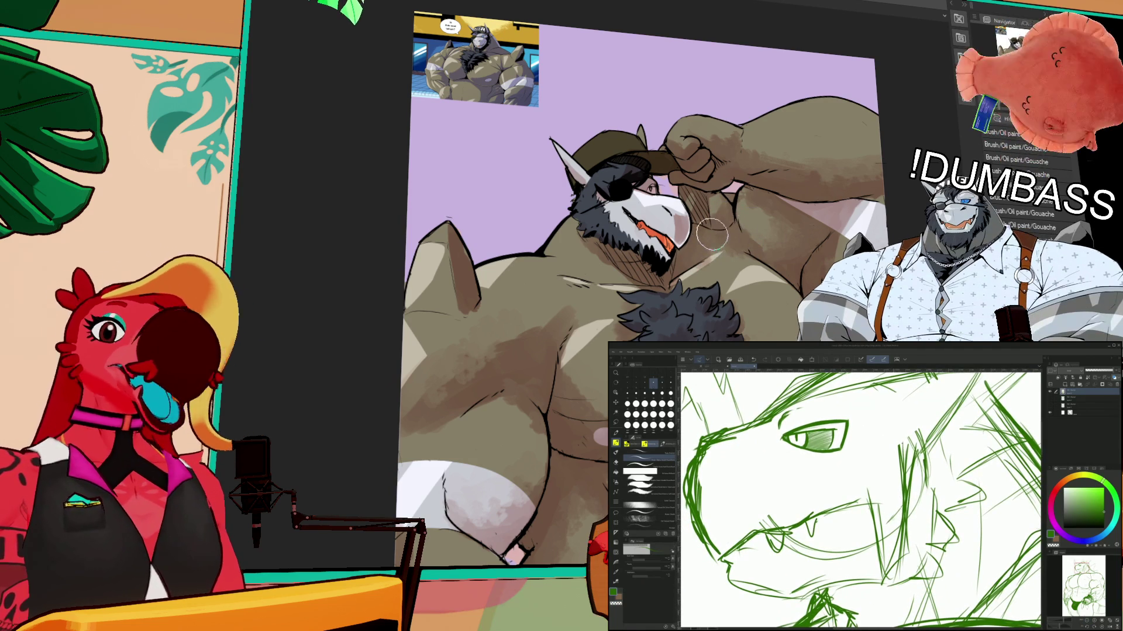
- Thicken the lower snout and jaw outline with a textured gouache brush
drag(860, 497, 865, 501)
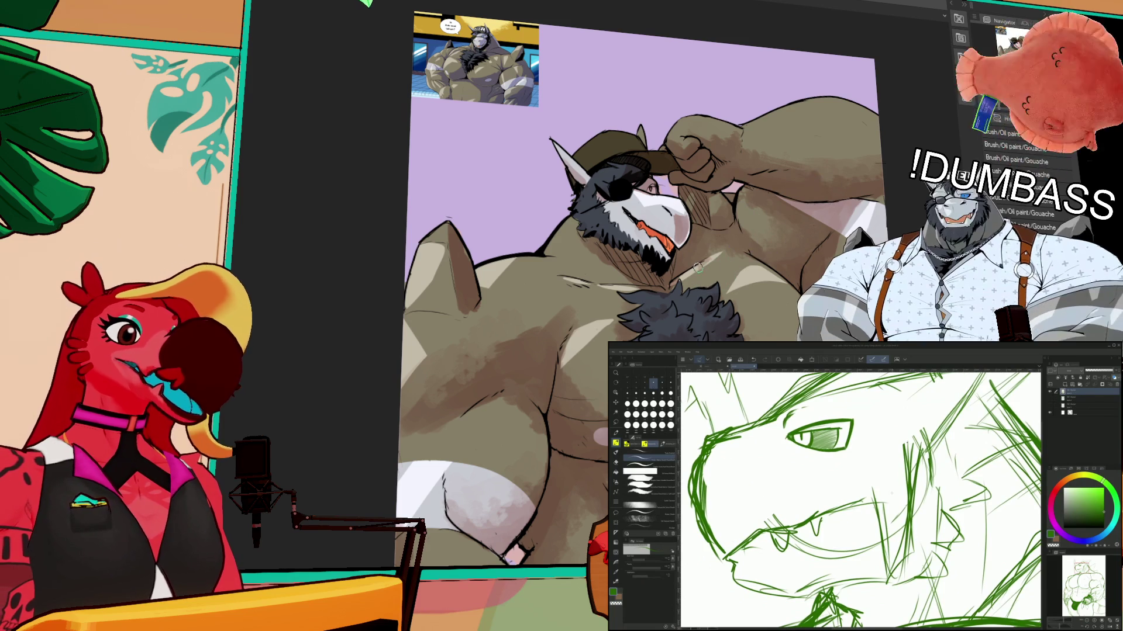
key(p)
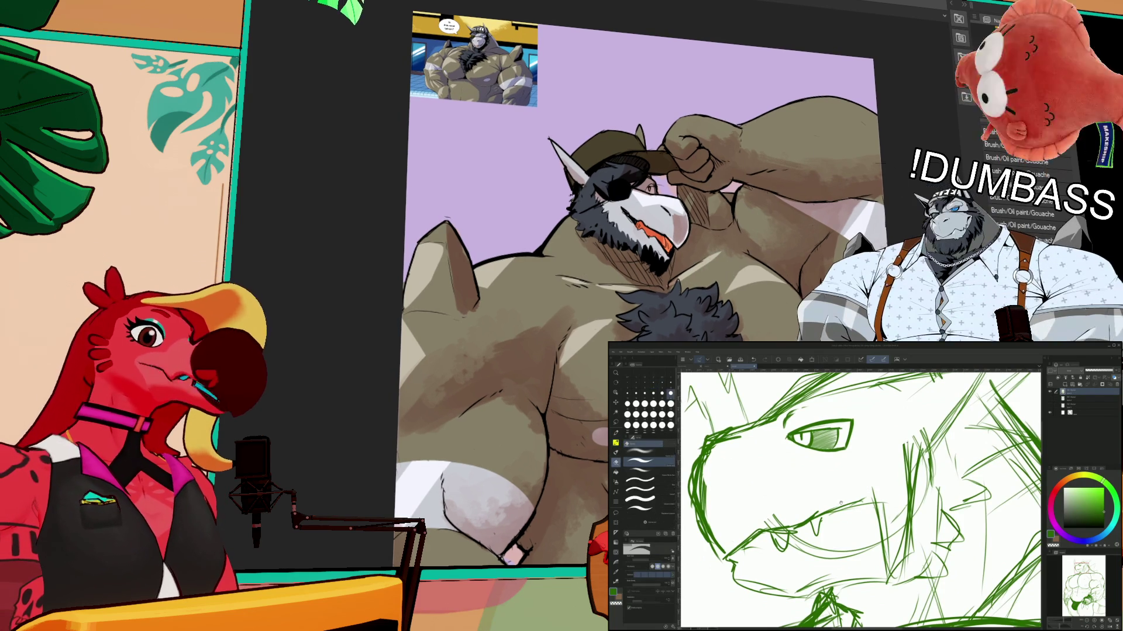
drag(706, 515, 741, 509)
key(ctrl+z)
key(ctrl+z)
key(ctrl+z)
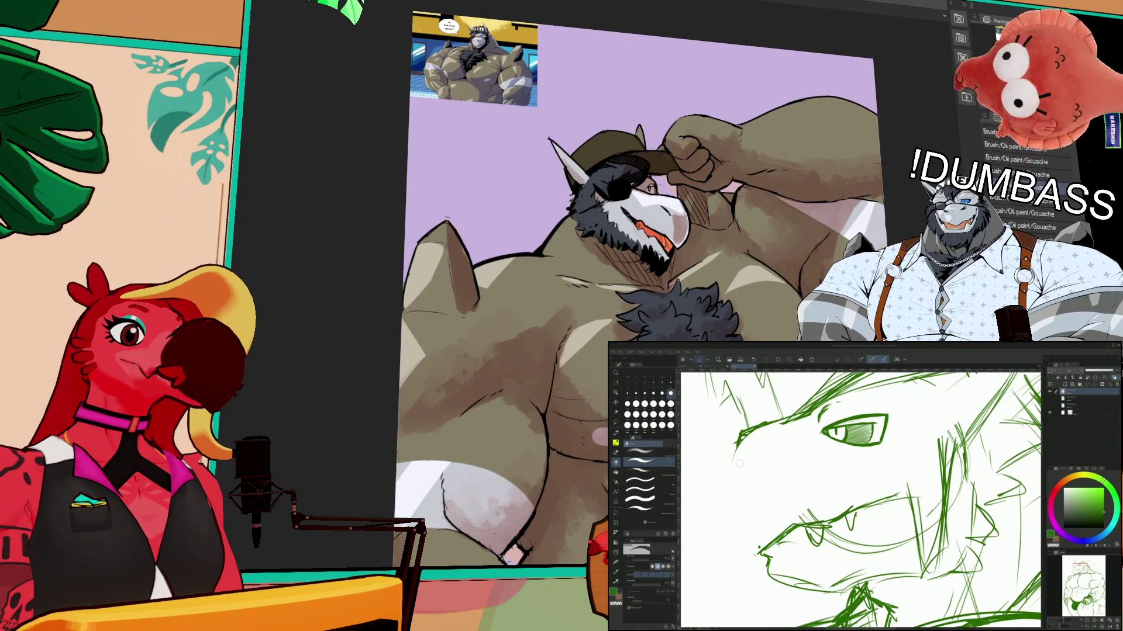
click(996, 212)
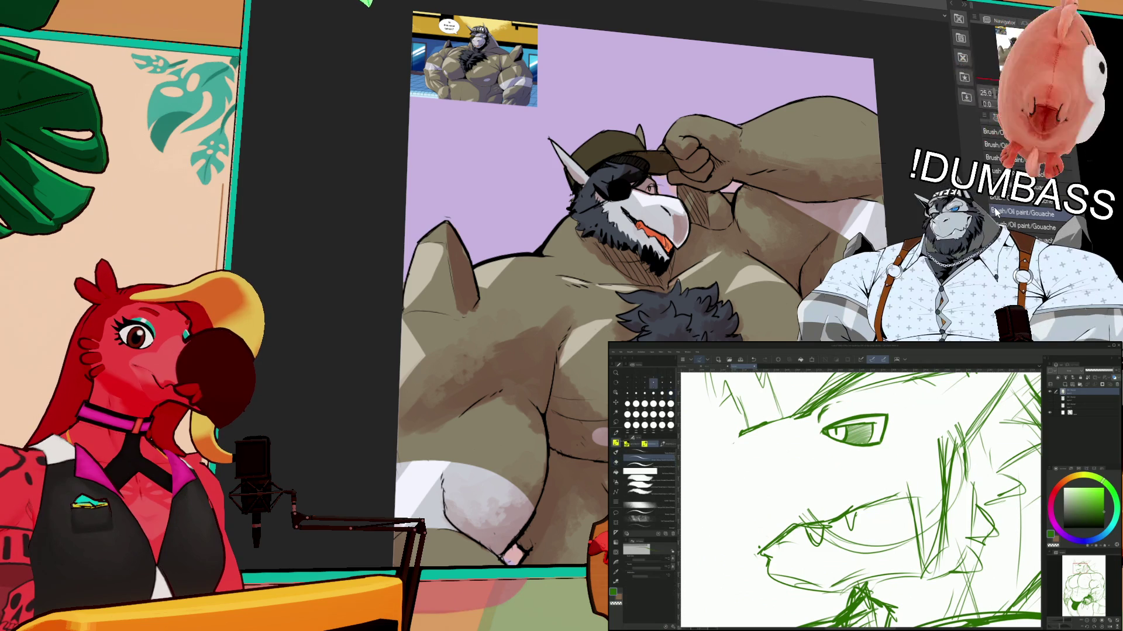
drag(726, 485, 758, 552)
drag(731, 497, 757, 554)
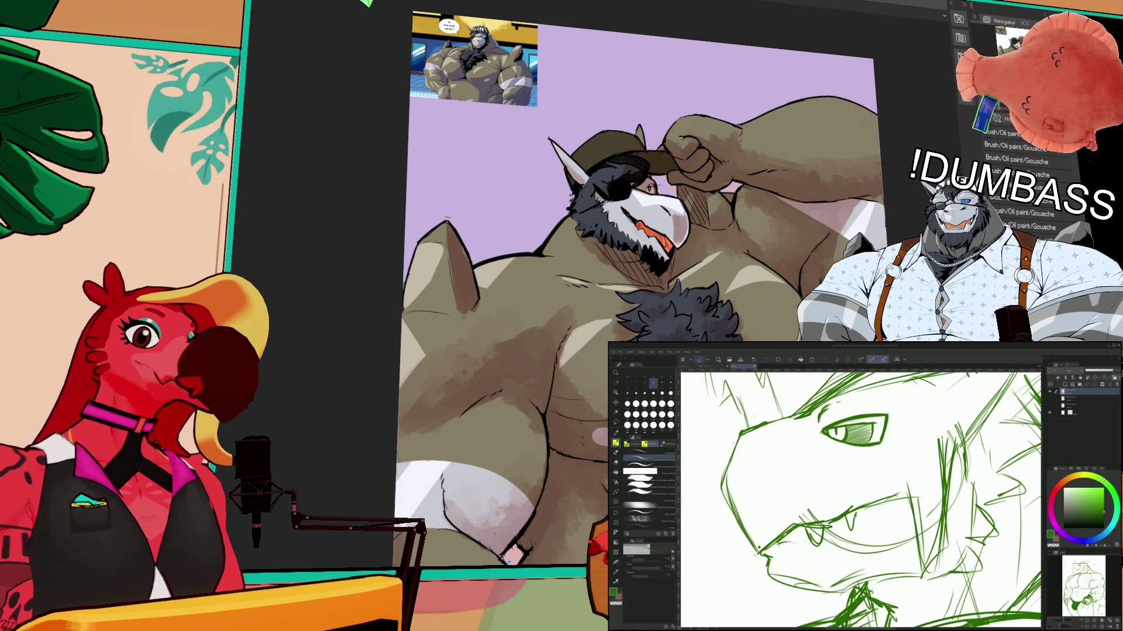
drag(859, 497, 894, 499)
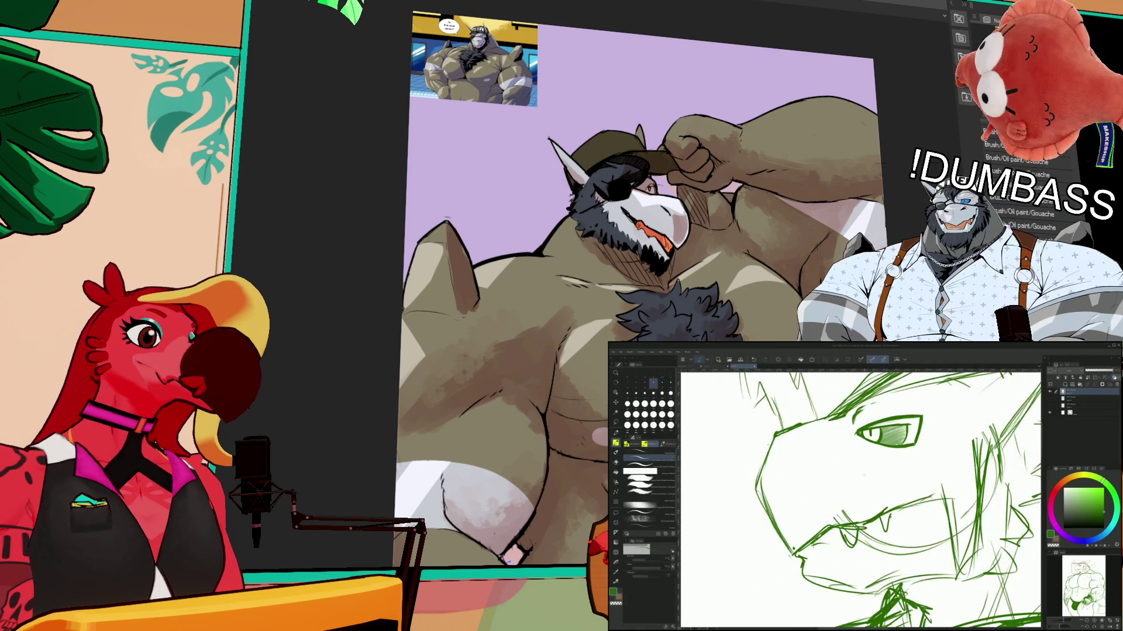
- Erase the lower mouth, teeth and faint jaw strokes
drag(794, 467, 809, 259)
scroll(809, 259, down, 3)
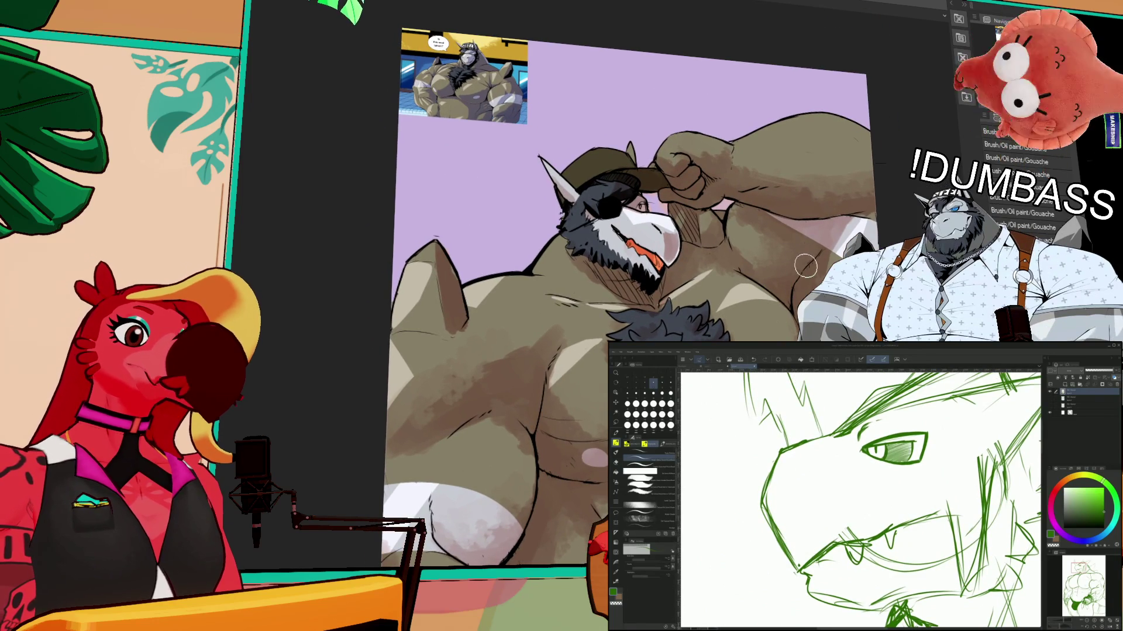
key(e)
drag(884, 224, 902, 146)
mouse_move(843, 555)
mouse_down()
mouse_move(914, 528)
mouse_move(898, 530)
mouse_move(906, 518)
mouse_up()
mouse_move(966, 452)
mouse_down()
mouse_move(941, 591)
mouse_move(967, 552)
mouse_up()
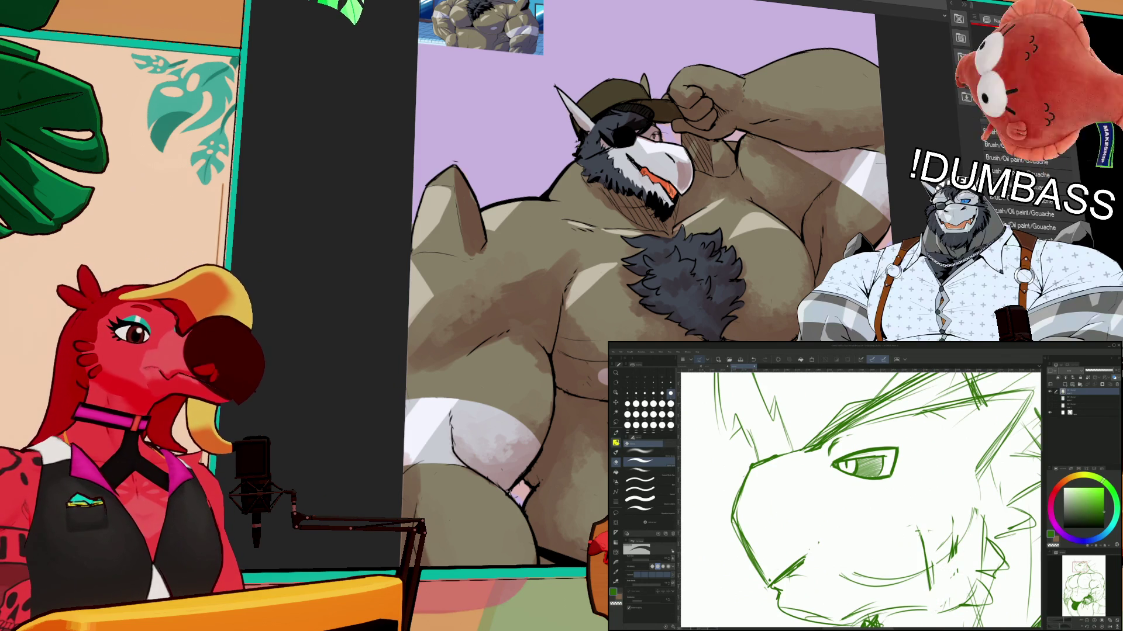
key(b)
- Sketch new lines along the dragon's face and snout
mouse_move(945, 510)
mouse_down()
mouse_move(934, 507)
mouse_move(933, 535)
mouse_up()
drag(959, 471, 939, 529)
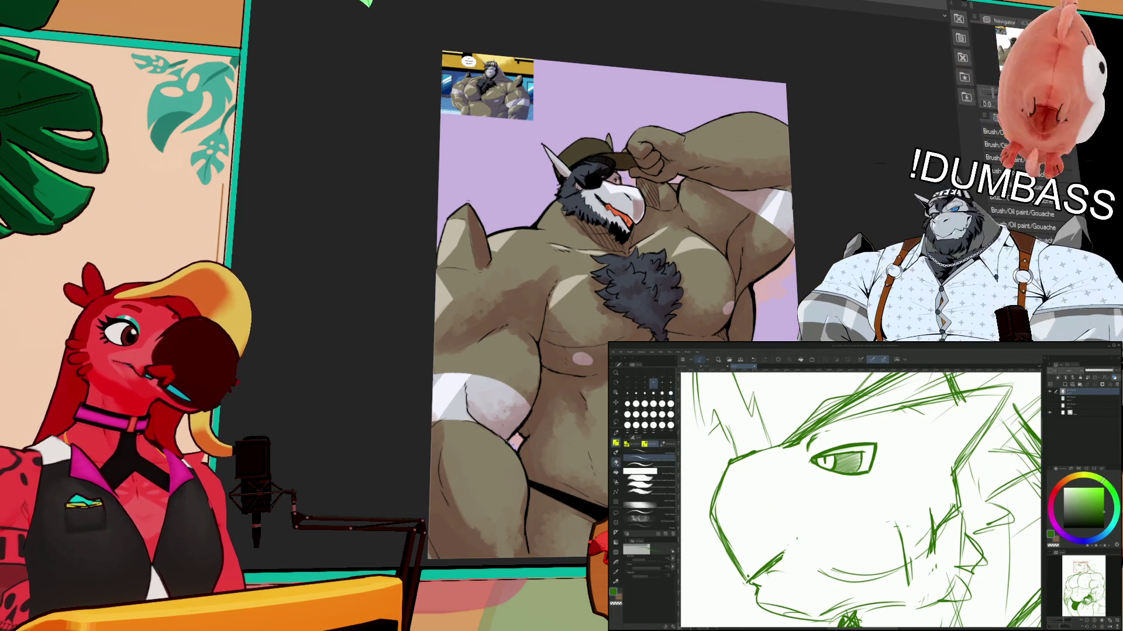
key(p)
key(ctrl+z)
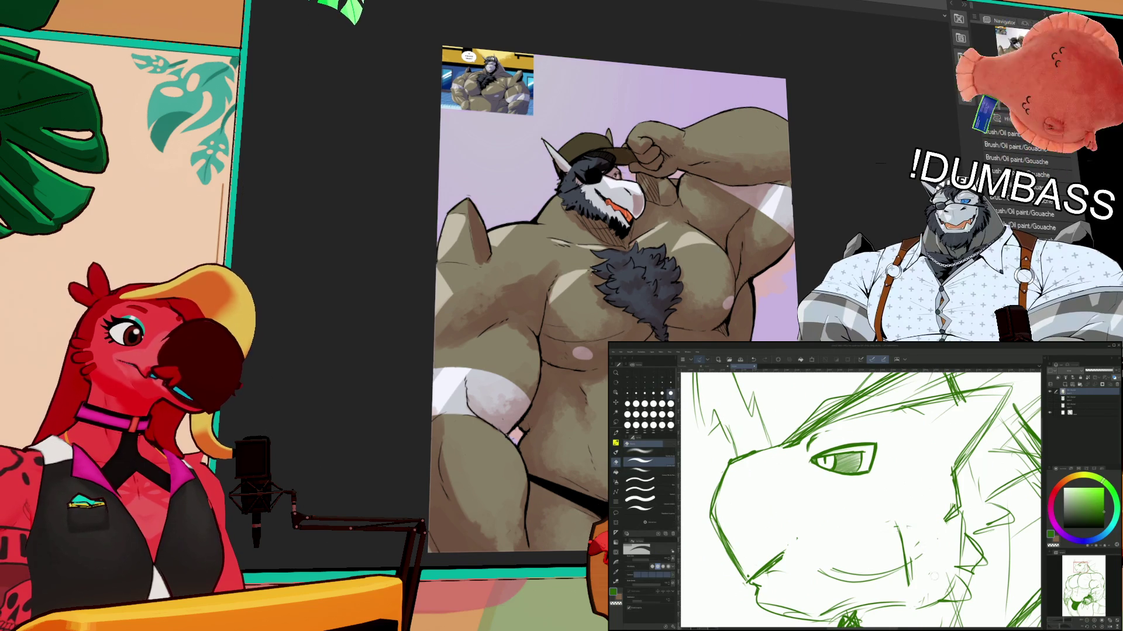
key(b)
drag(931, 509, 942, 521)
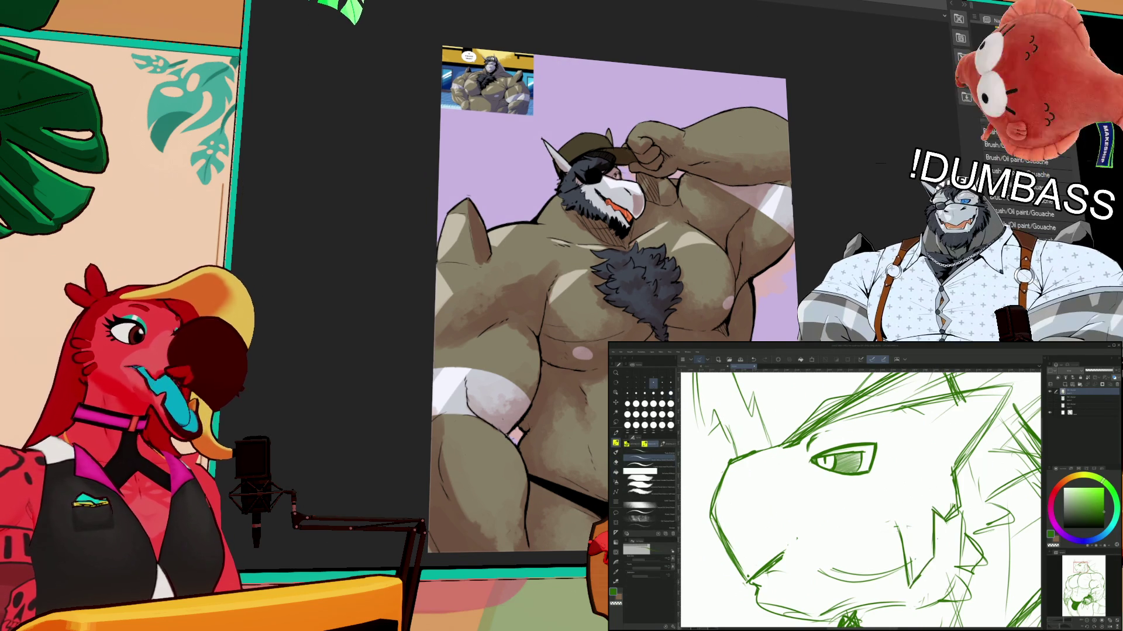
drag(877, 497, 906, 476)
drag(804, 542, 890, 514)
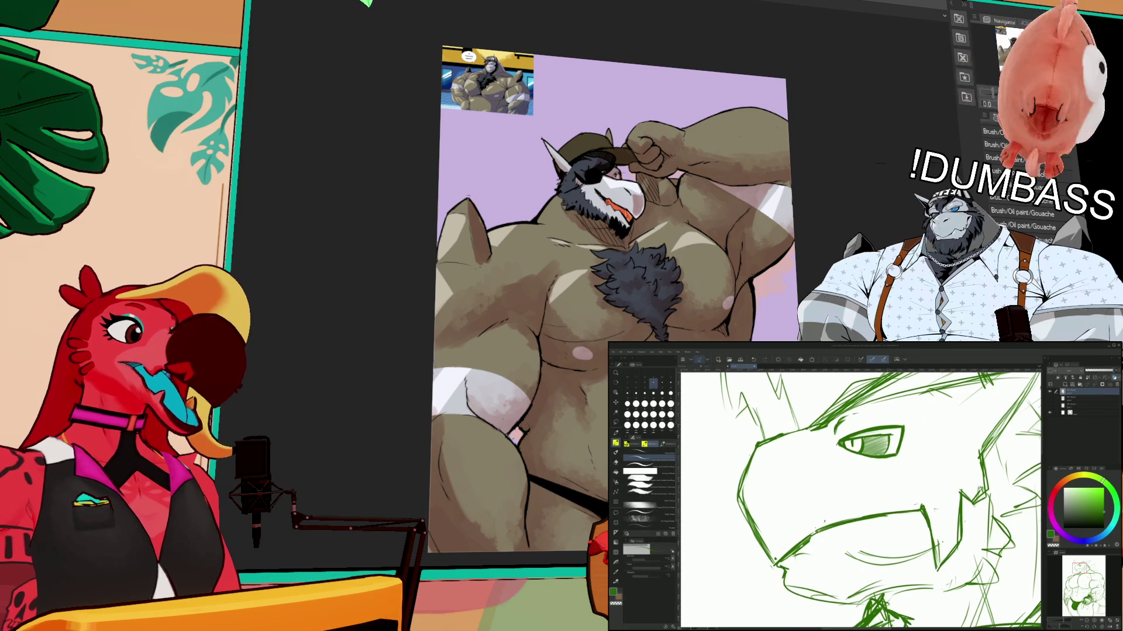
- Draw mane strokes above the dragon's brow, undoing several stray ones
drag(871, 441, 833, 509)
drag(815, 472, 996, 437)
mouse_move(851, 460)
mouse_down()
mouse_move(1011, 428)
mouse_move(1005, 467)
mouse_move(942, 438)
mouse_move(974, 435)
mouse_up()
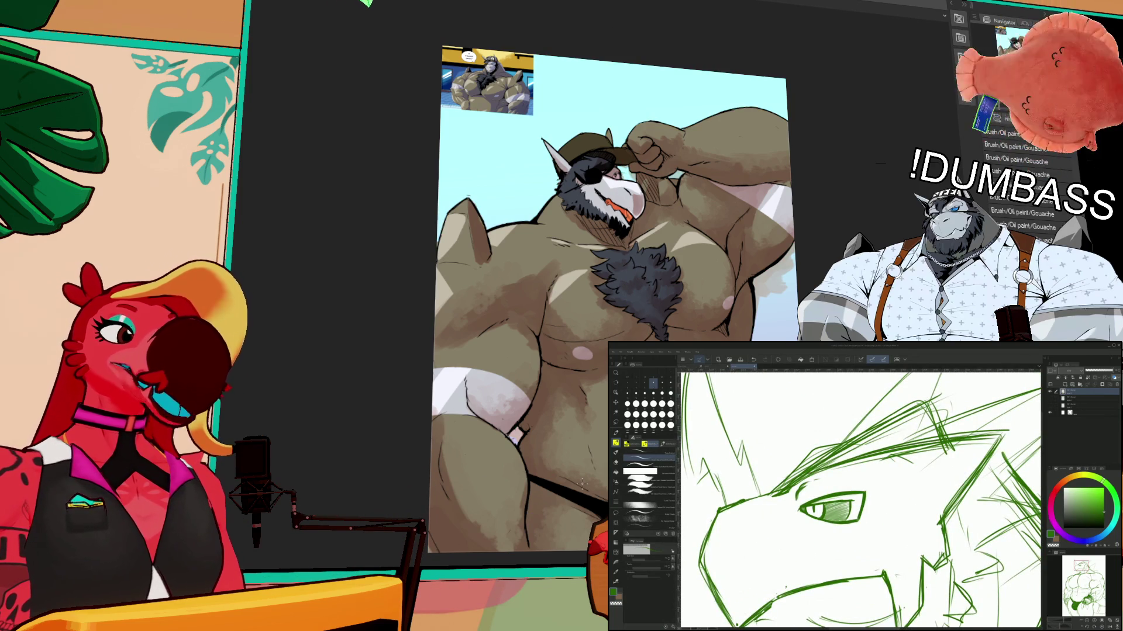
key(b)
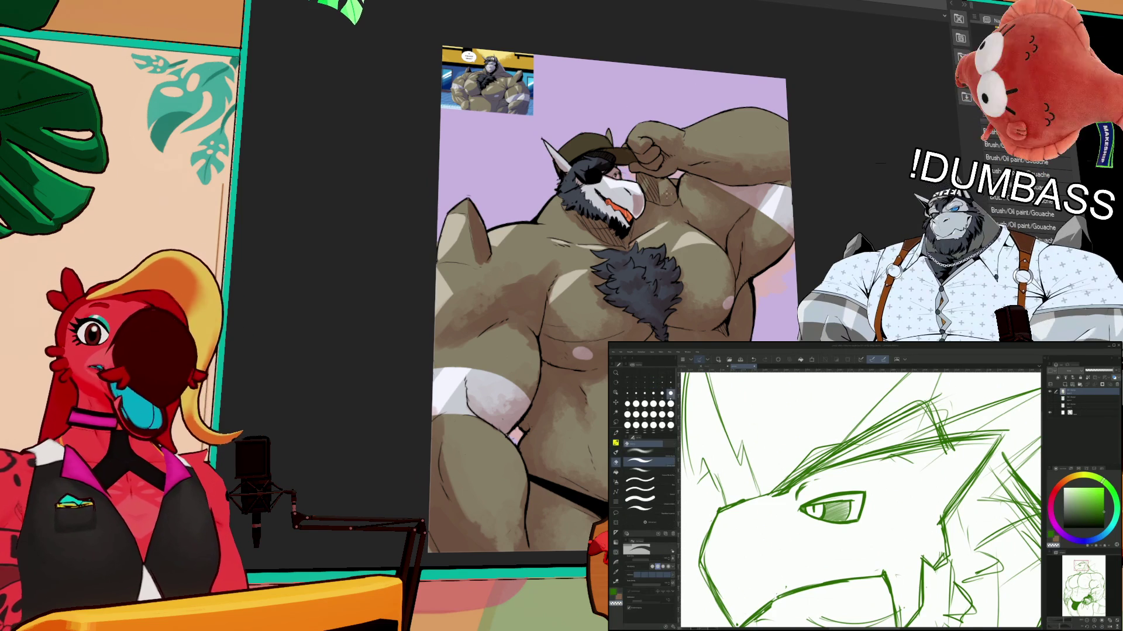
key(ctrl+z)
key(ctrl+z)
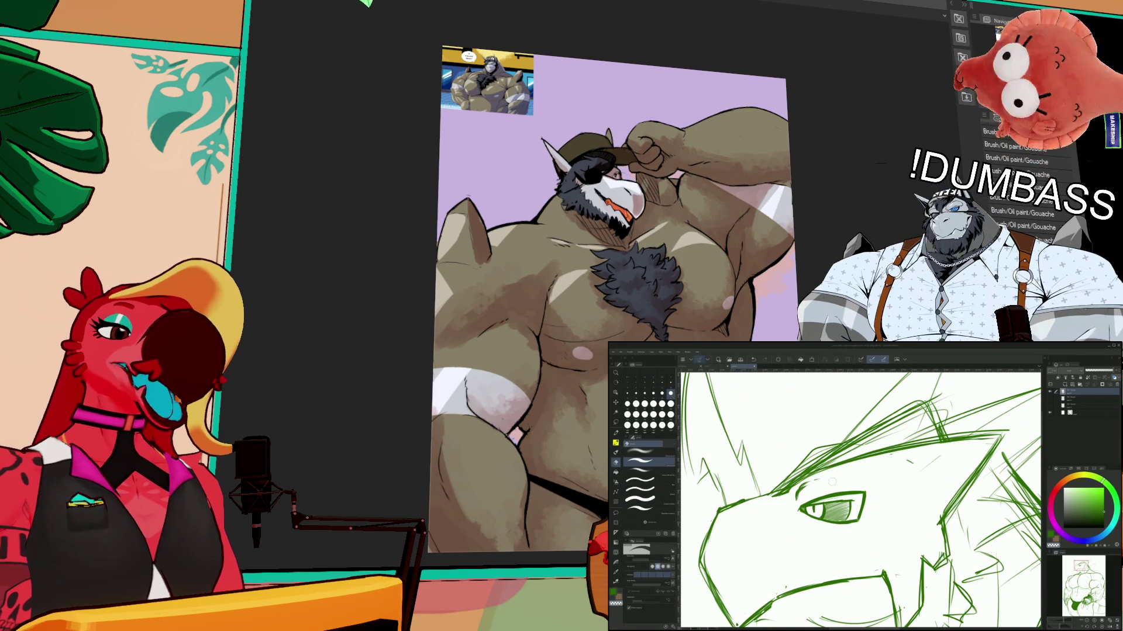
key(ctrl+z)
key(ctrl+z)
key(ctrl+z)
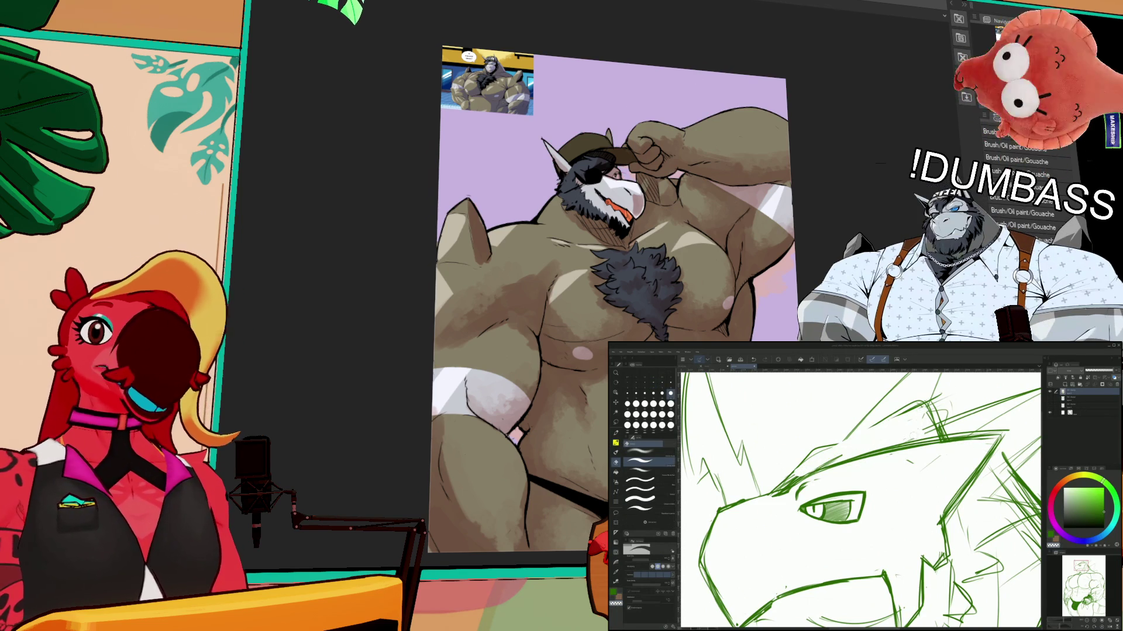
key(ctrl+z)
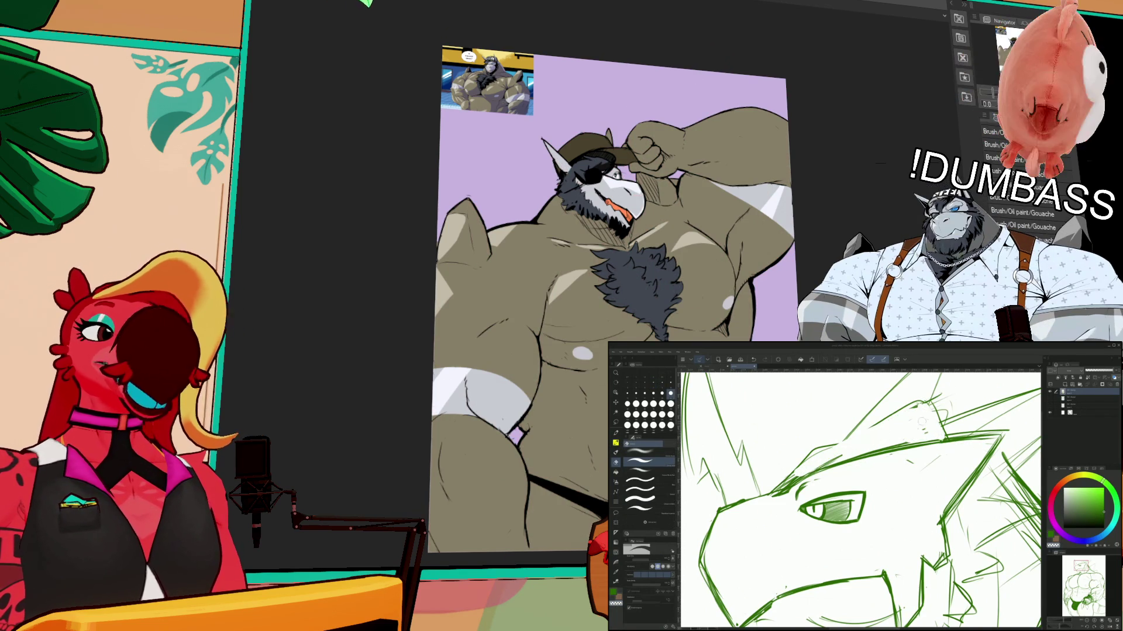
key(ctrl+z)
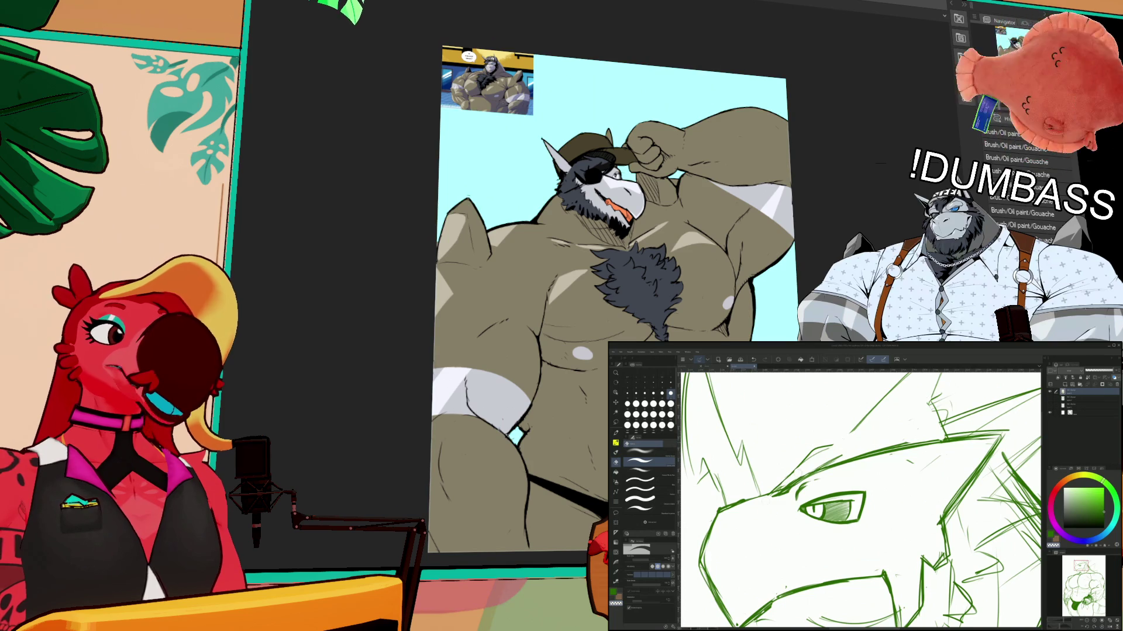
- Hatch the dragon's head and delete the small inset thumbnail from the reference art
key(b)
drag(860, 497, 850, 506)
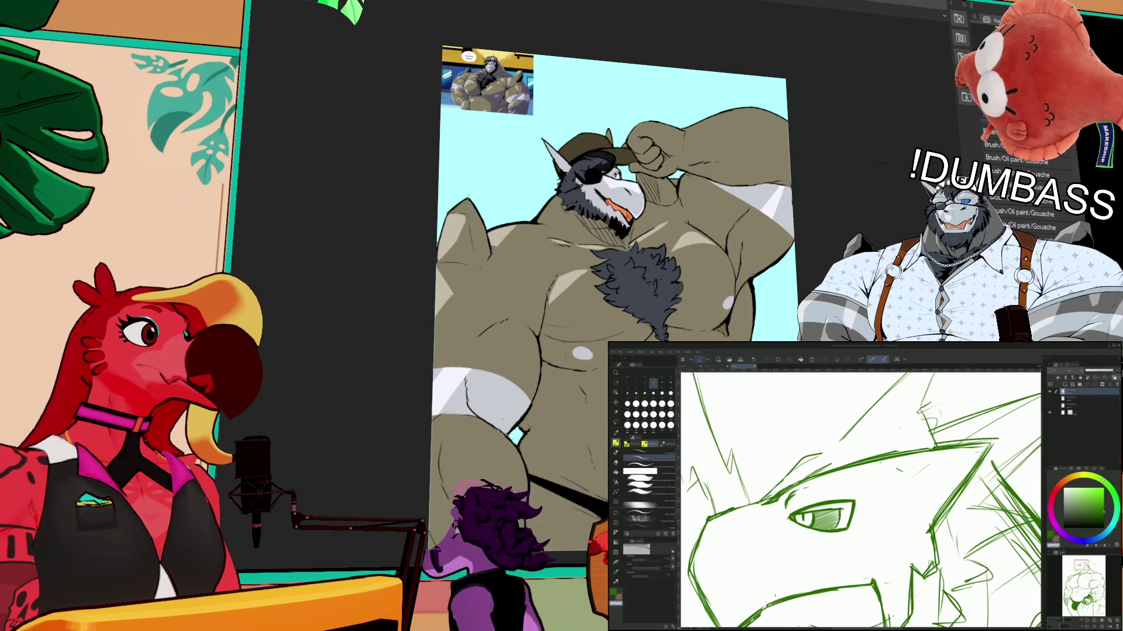
drag(545, 126, 544, 125)
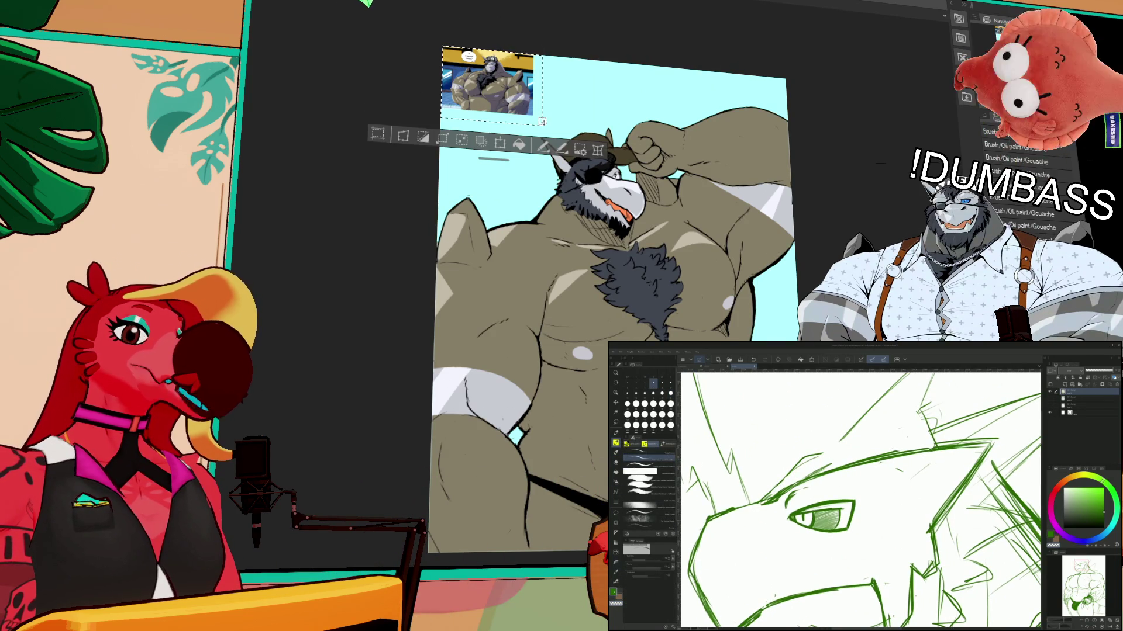
mouse_move(763, 497)
mouse_down()
mouse_move(921, 419)
mouse_move(929, 403)
mouse_move(897, 413)
mouse_up()
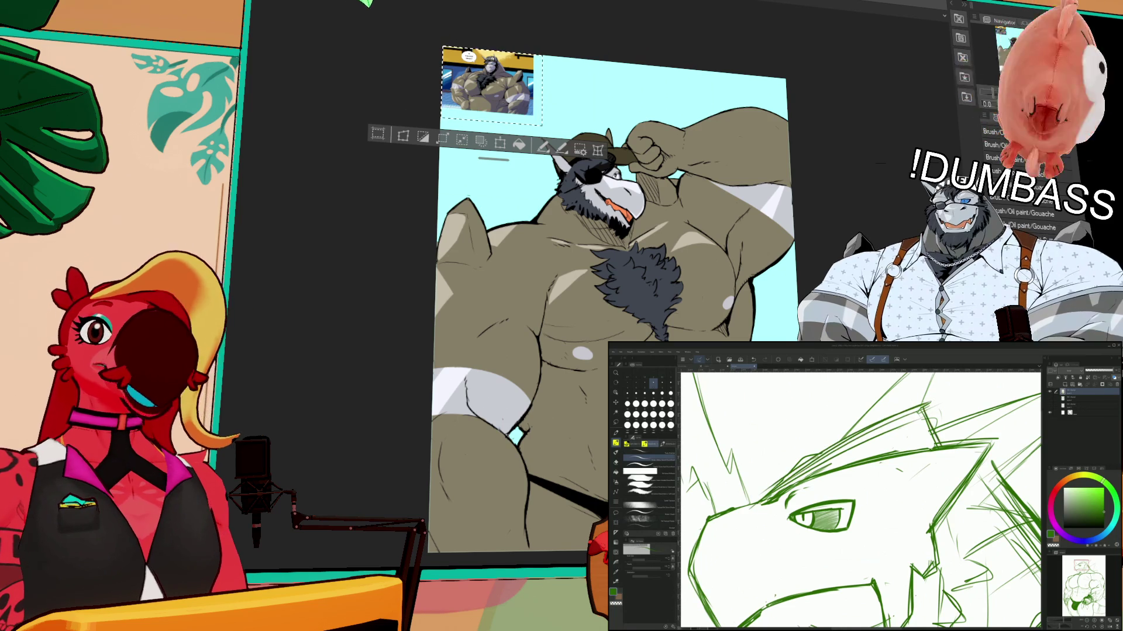
key(Delete)
key(ctrl+d)
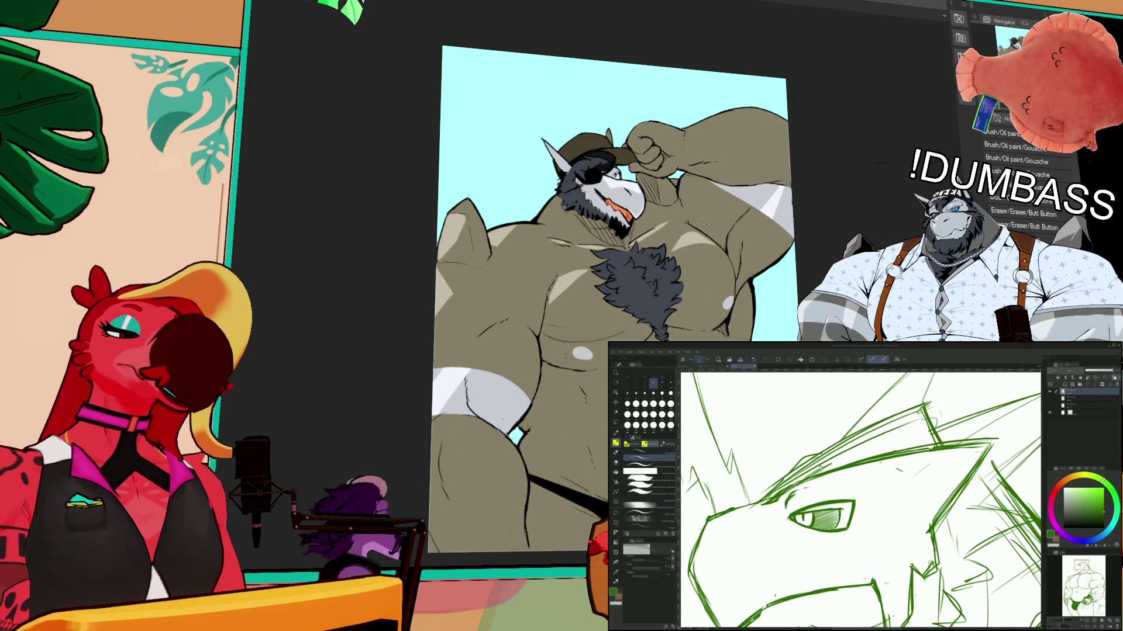
mouse_move(848, 497)
mouse_down()
mouse_move(867, 430)
mouse_move(965, 397)
mouse_move(933, 380)
mouse_move(941, 368)
mouse_up()
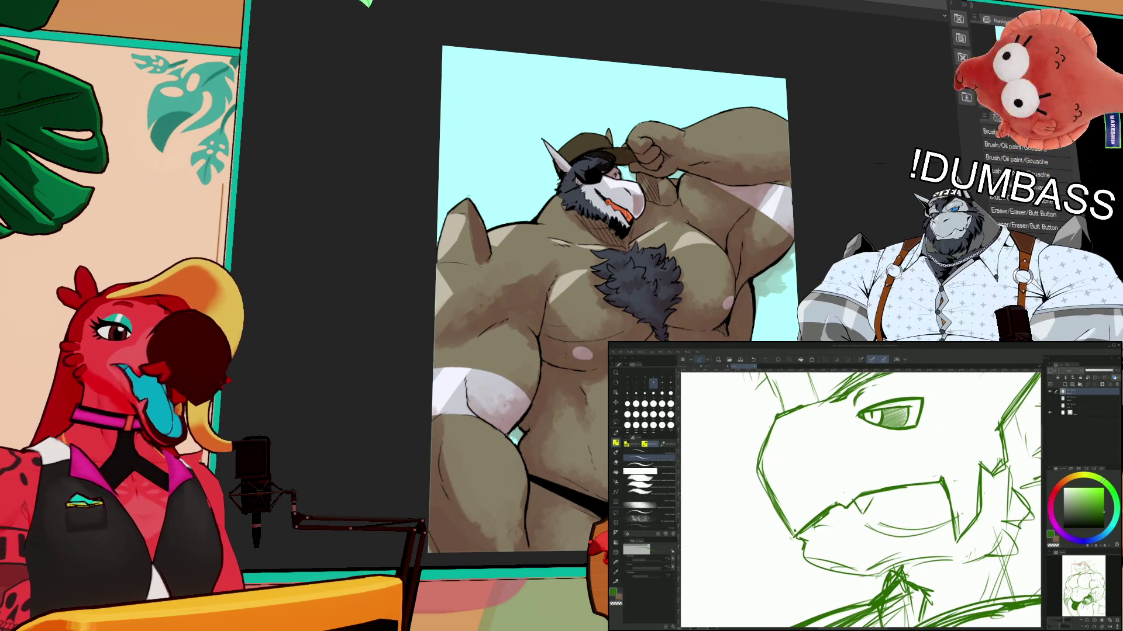
- Add a new raster layer and zoom out over the dragon's head
key(ctrl+shift+n)
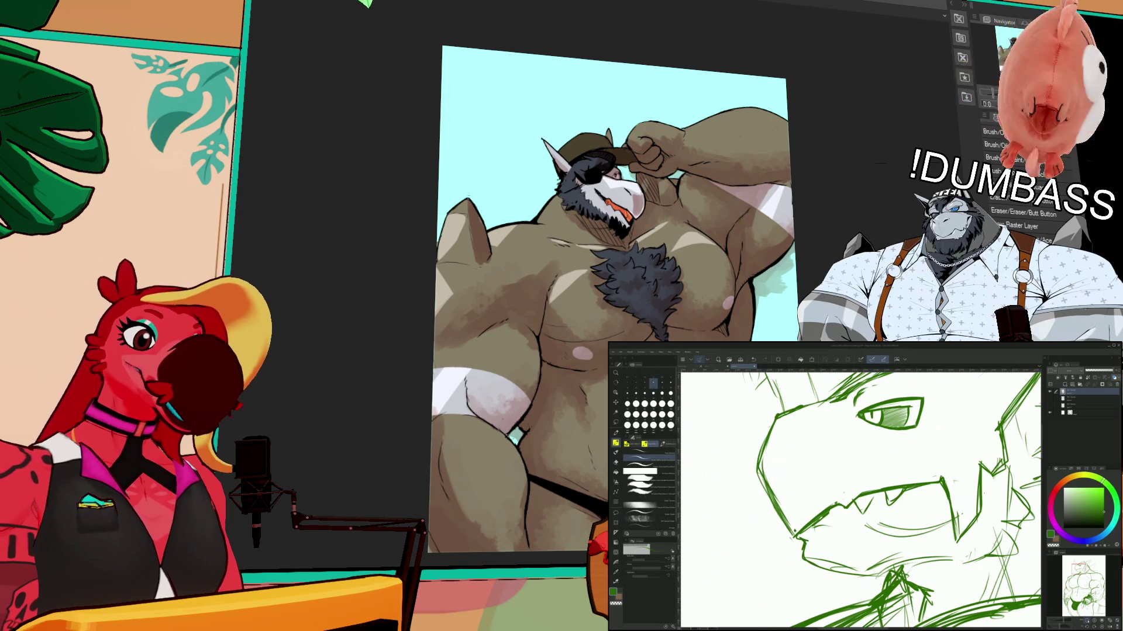
key(ctrl+minus)
key(g)
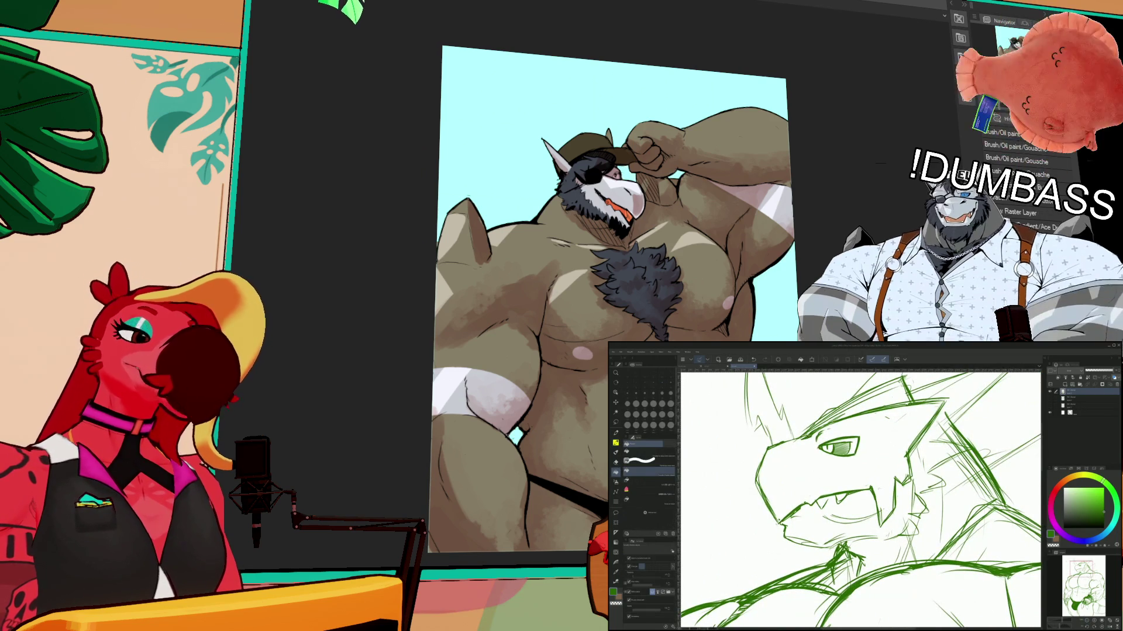
key(b)
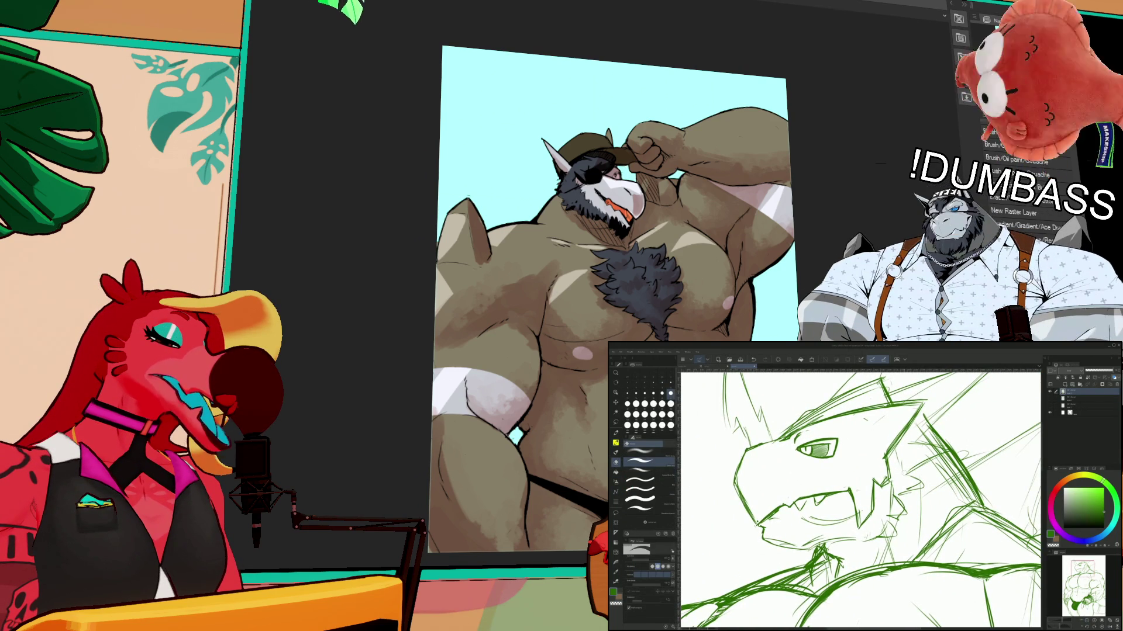
drag(928, 501, 922, 509)
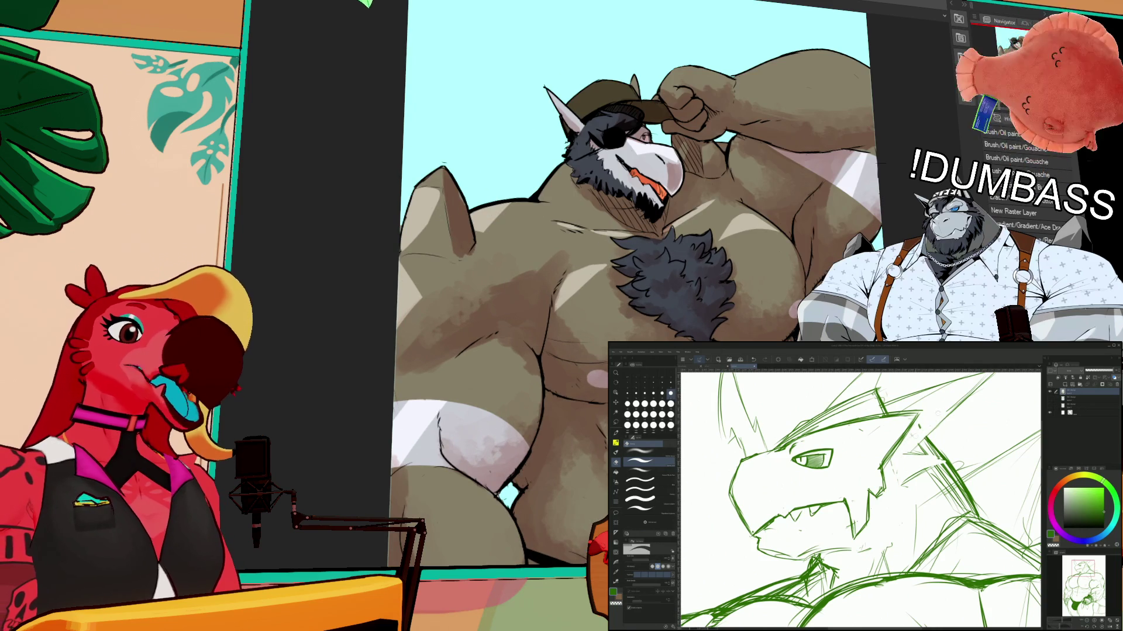
key(p)
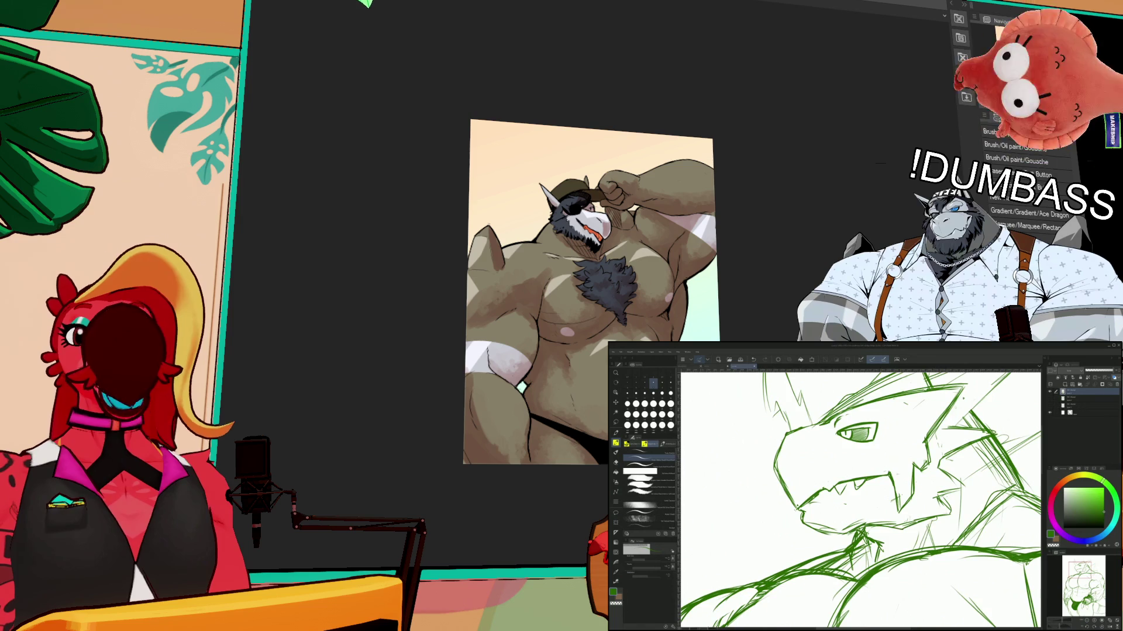
- Sketch horn spikes and lines under the jaw, erasing faint neck lines
drag(870, 482, 899, 419)
mouse_move(880, 462)
mouse_down()
mouse_move(906, 416)
mouse_move(815, 334)
mouse_up()
key(b)
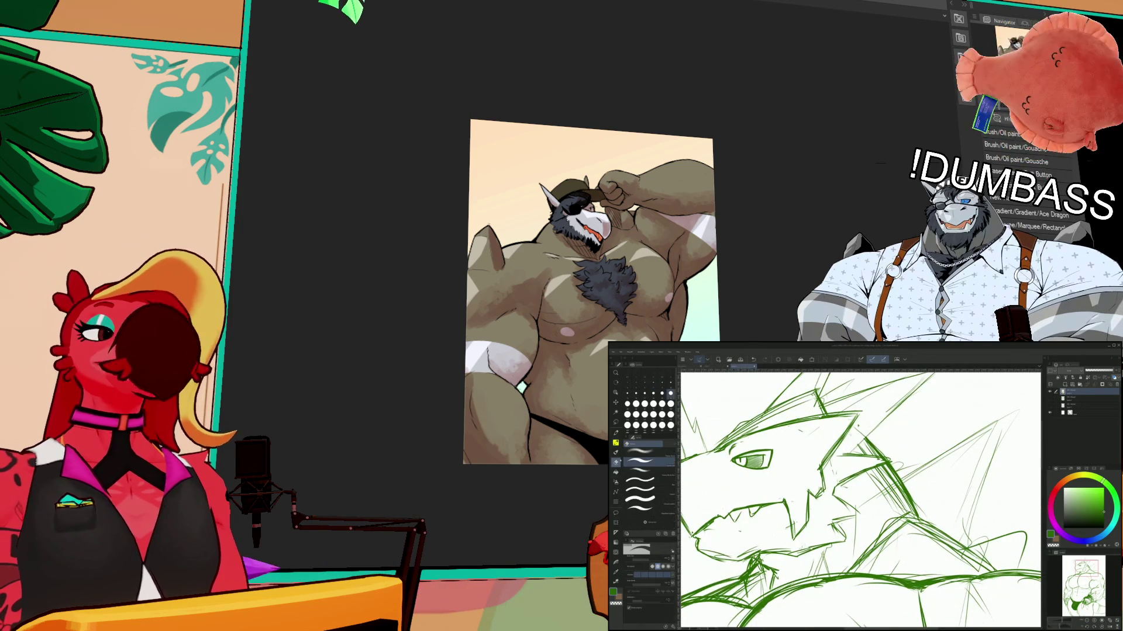
drag(869, 494, 906, 469)
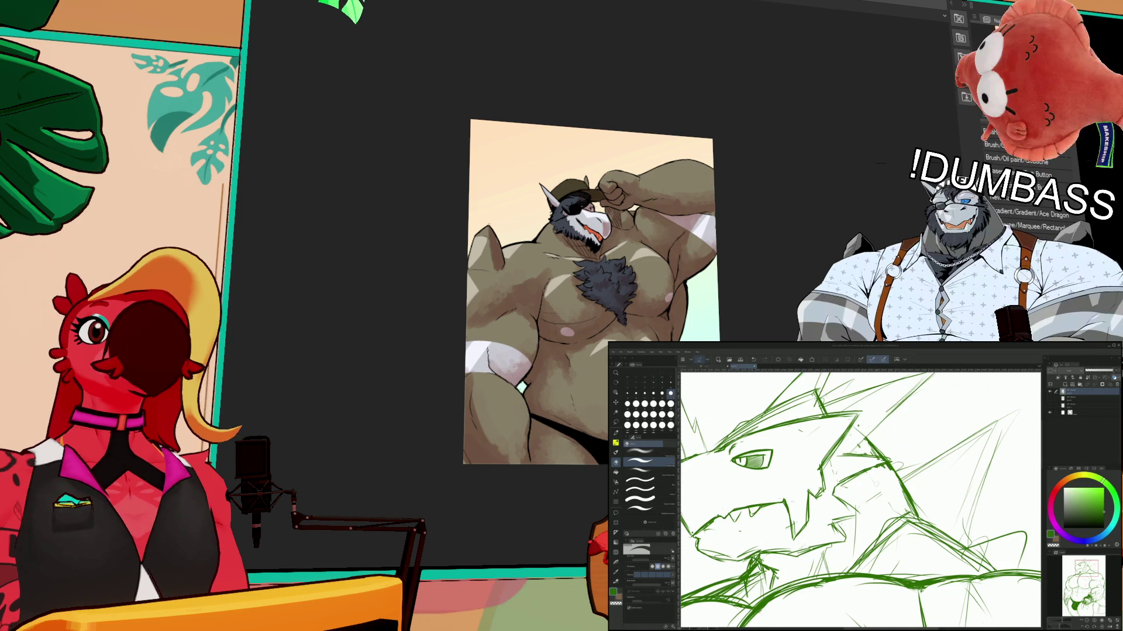
mouse_move(857, 561)
mouse_down()
mouse_move(906, 515)
mouse_move(895, 464)
mouse_up()
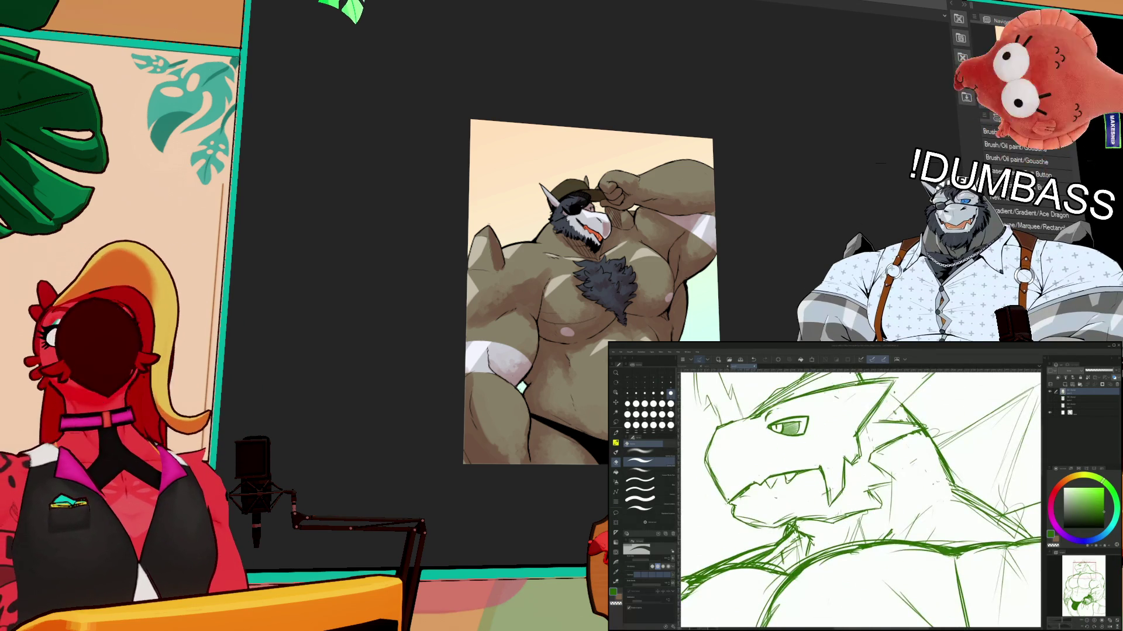
key(b)
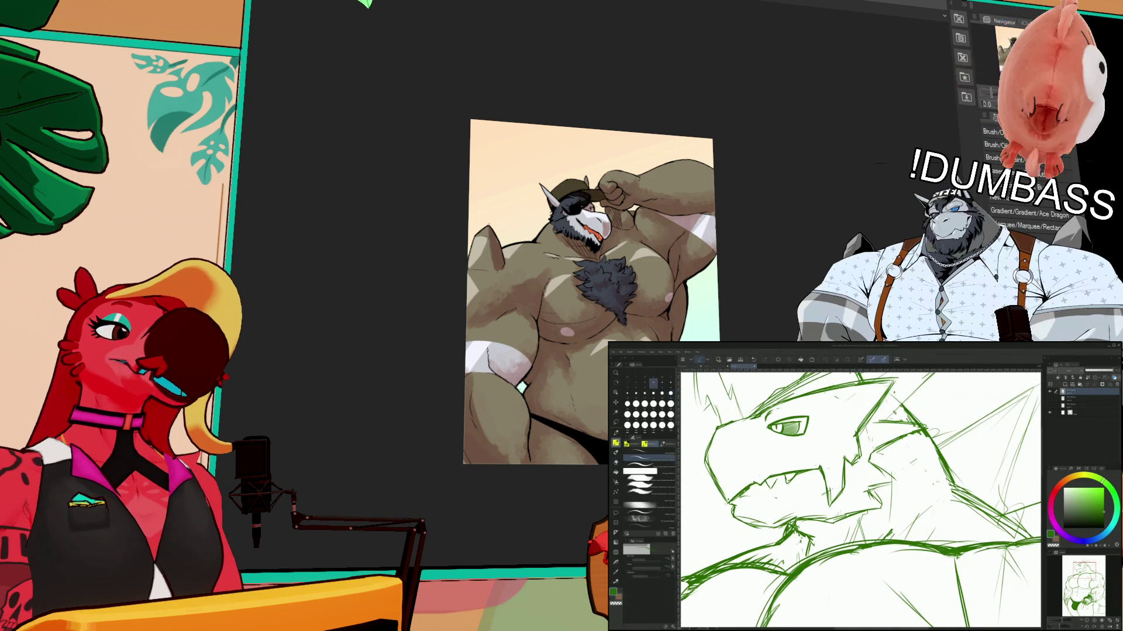
drag(859, 497, 807, 544)
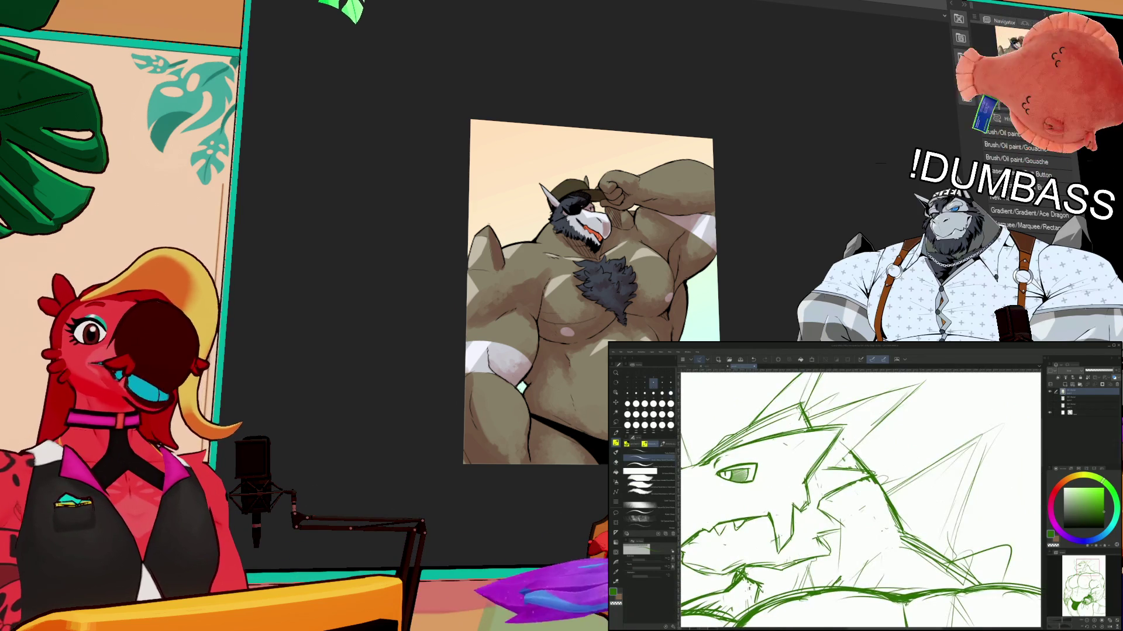
drag(859, 497, 854, 504)
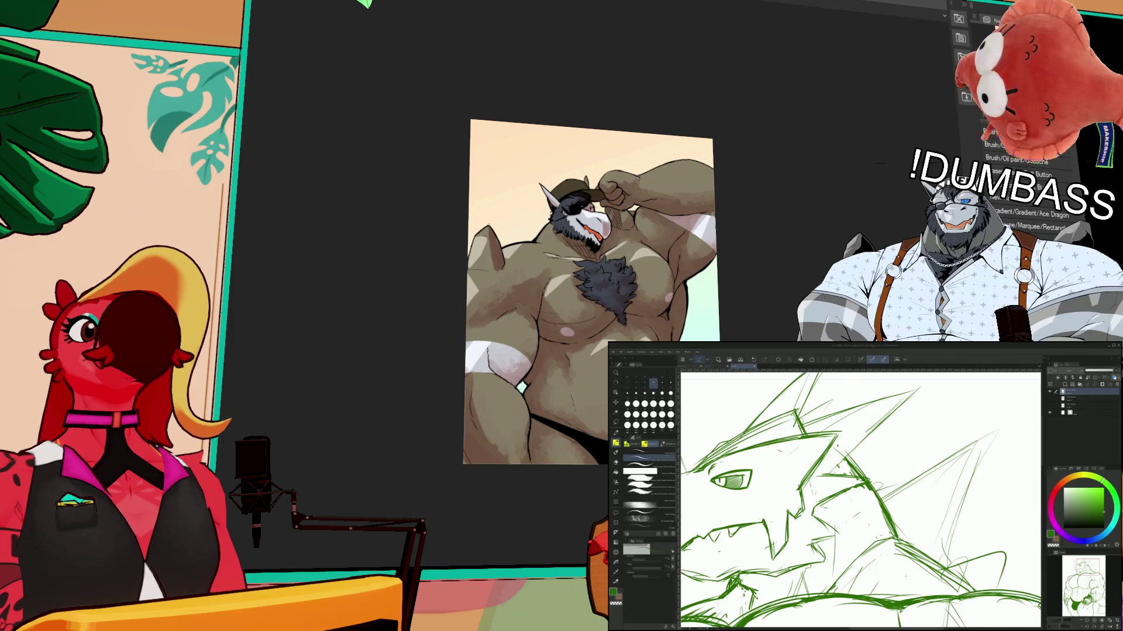
scroll(859, 497, down, 5)
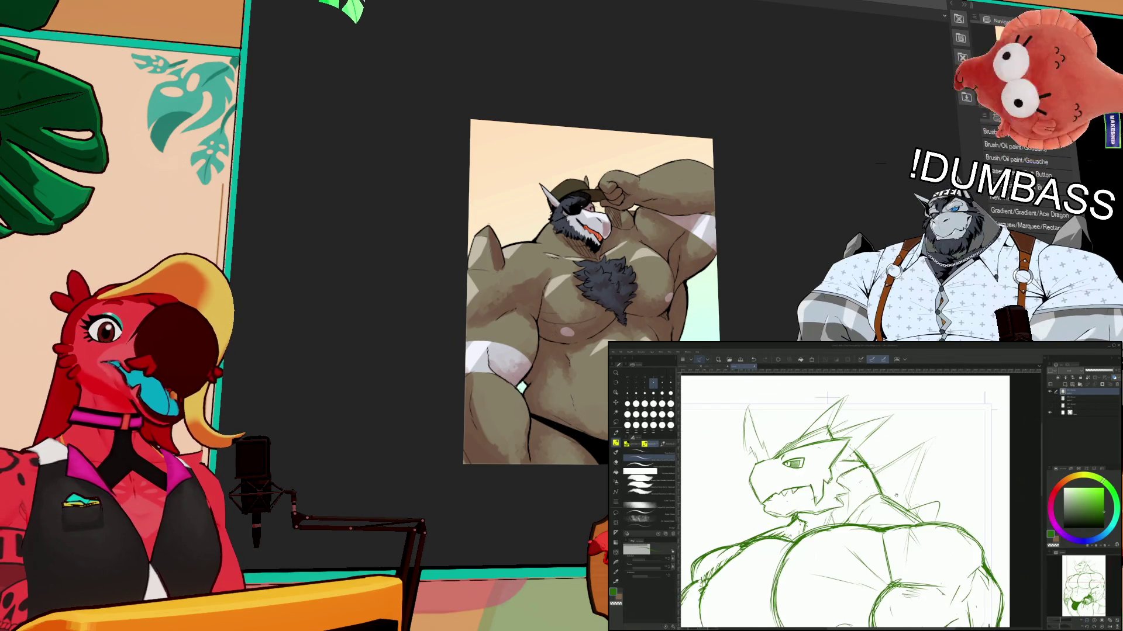
- Add two short green refining strokes across the dragon's chest and shoulder
scroll(848, 497, down, 3)
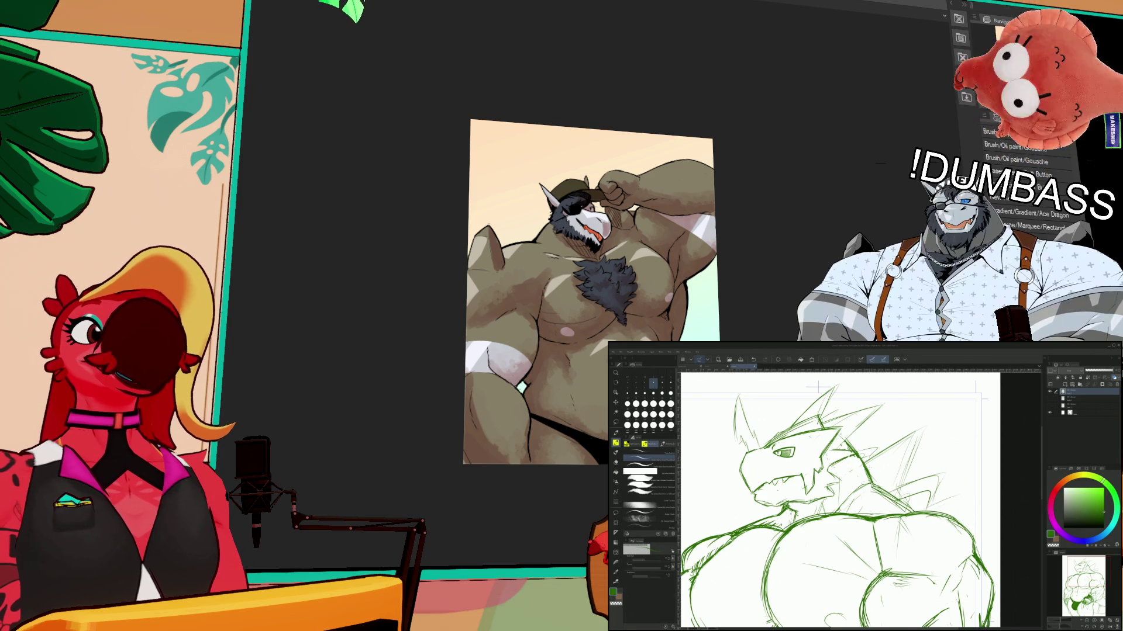
scroll(913, 539, up, 1)
key(p)
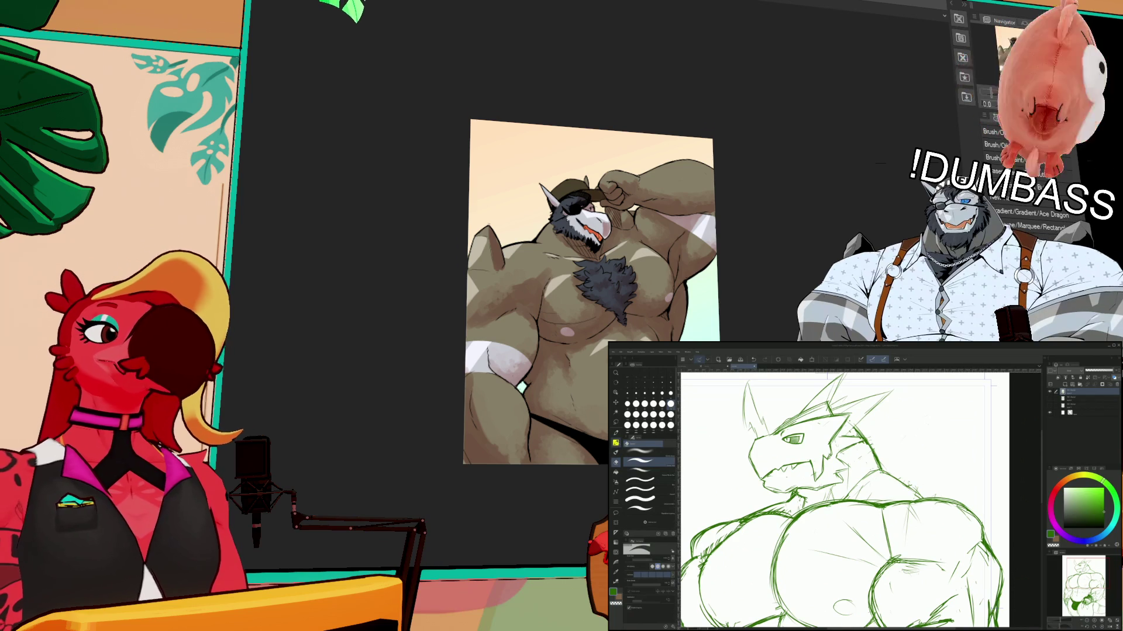
key(b)
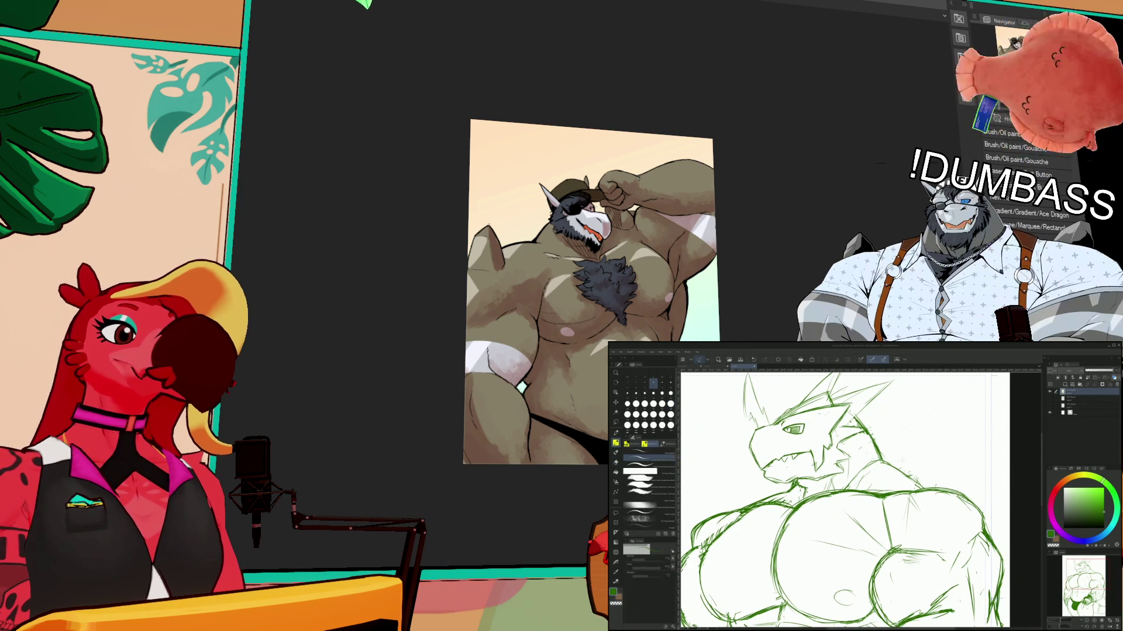
drag(885, 455, 954, 434)
drag(963, 434, 947, 469)
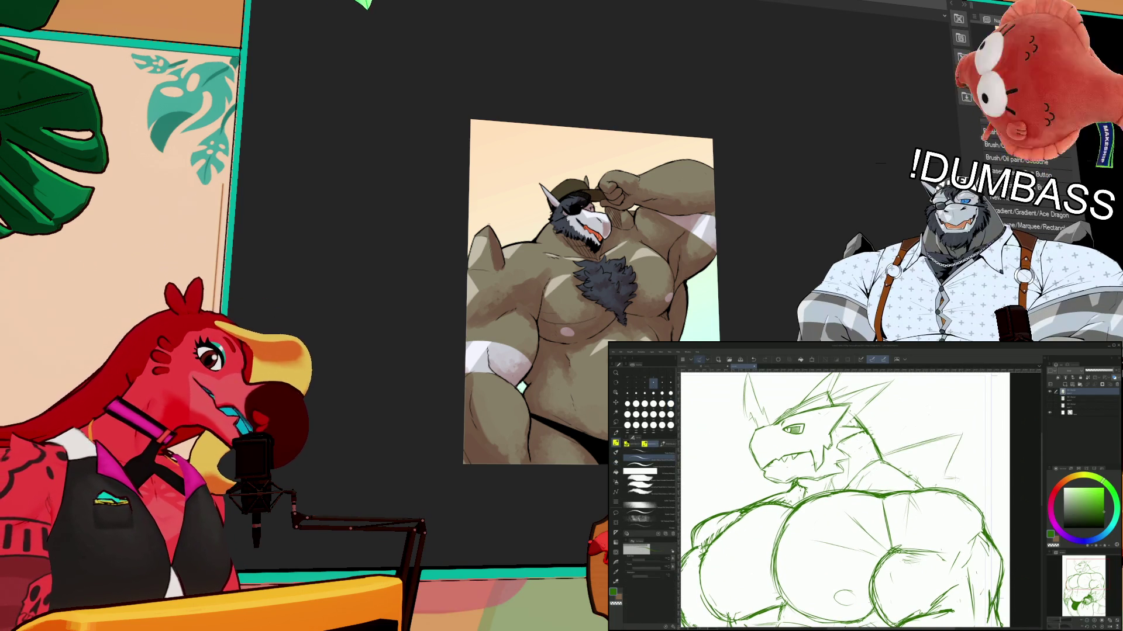
scroll(849, 498, up, 1)
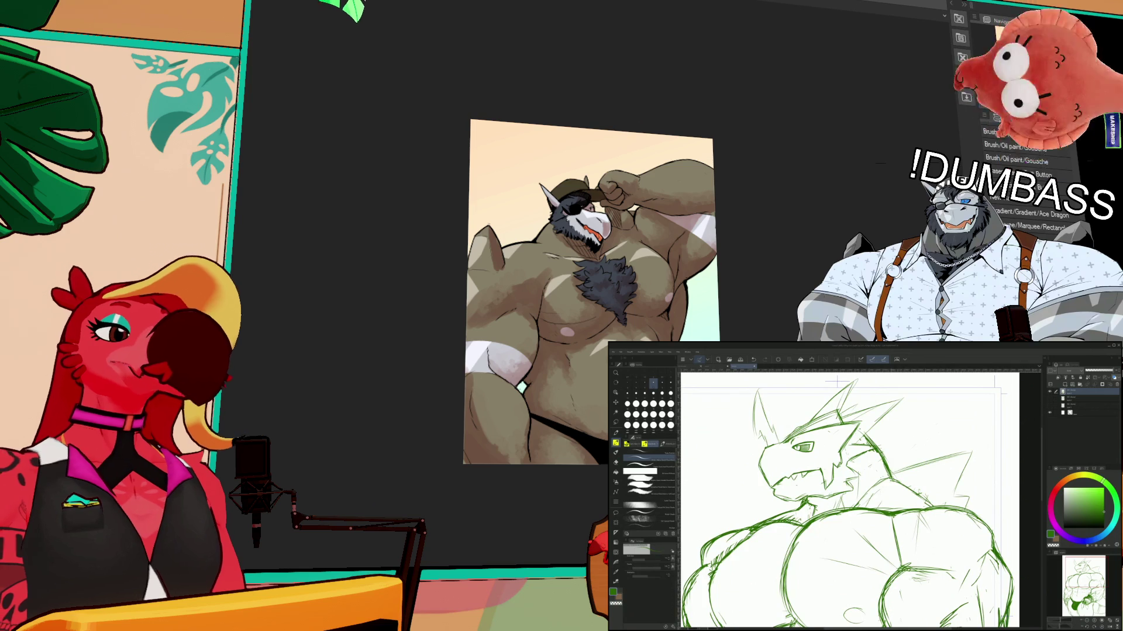
scroll(860, 498, down, 2)
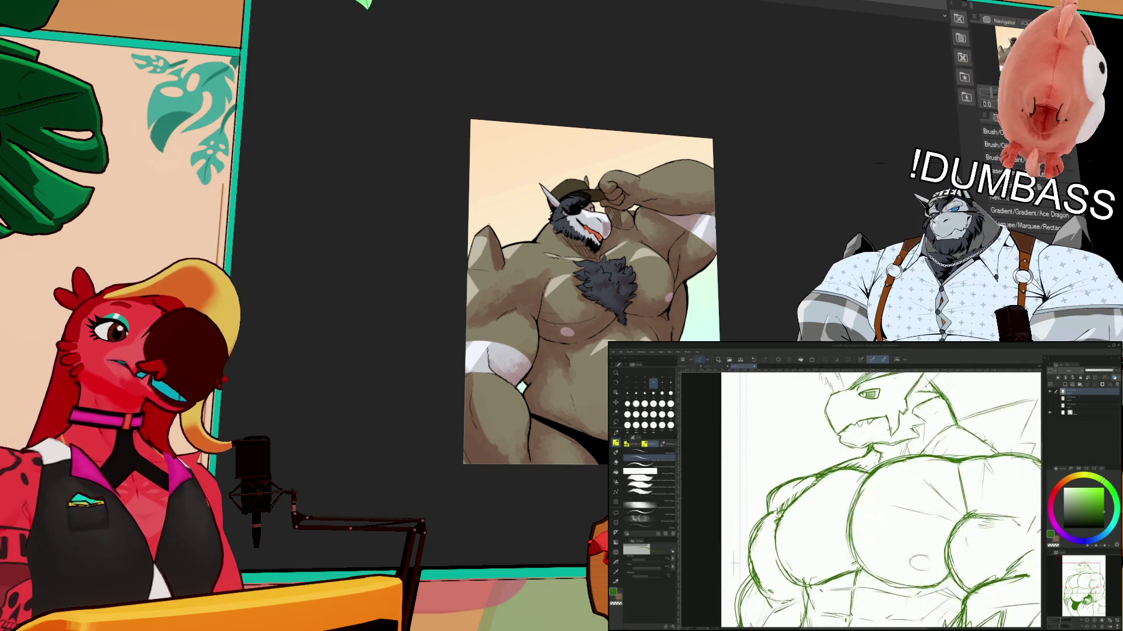
- Pick a larger brush size, keeping the drawing colour green
scroll(853, 500, down, 2)
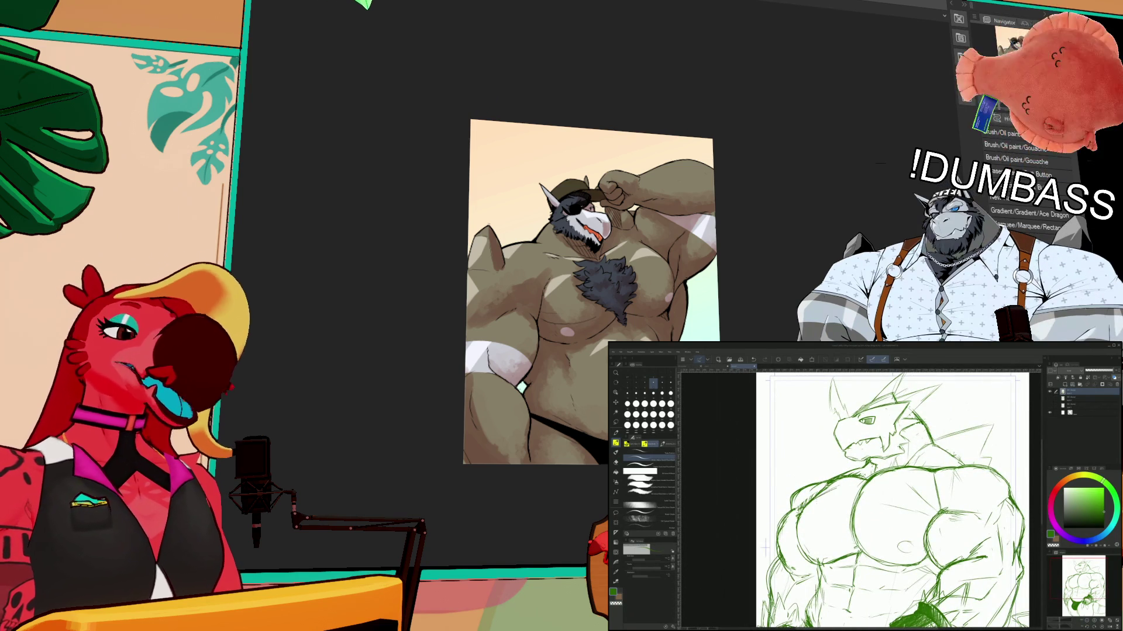
scroll(884, 498, down, 3)
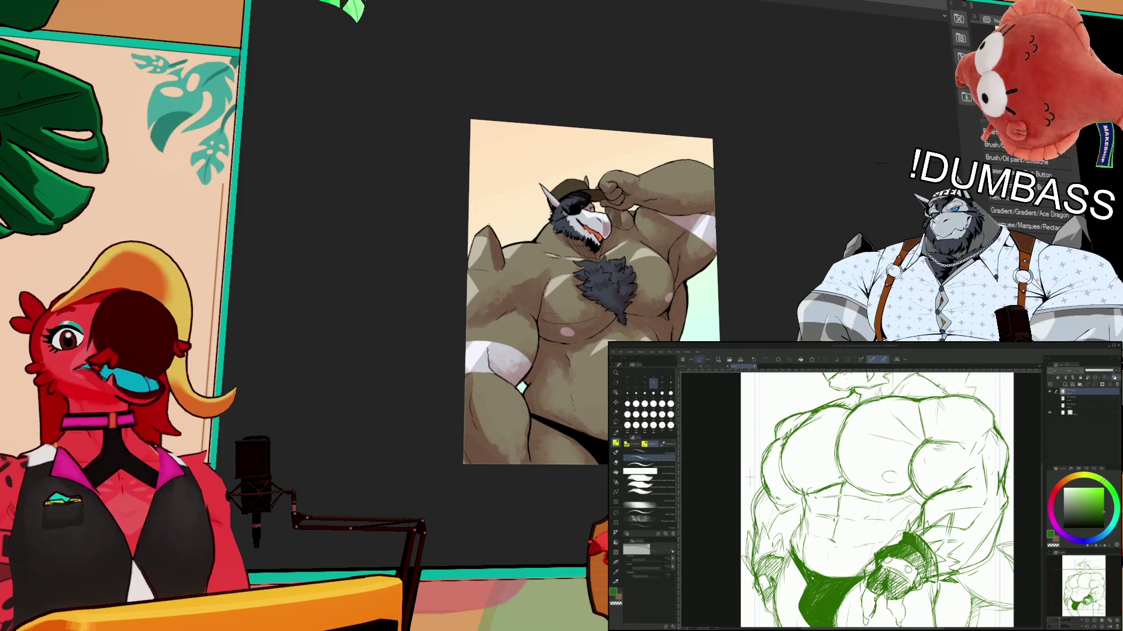
scroll(871, 500, down, 3)
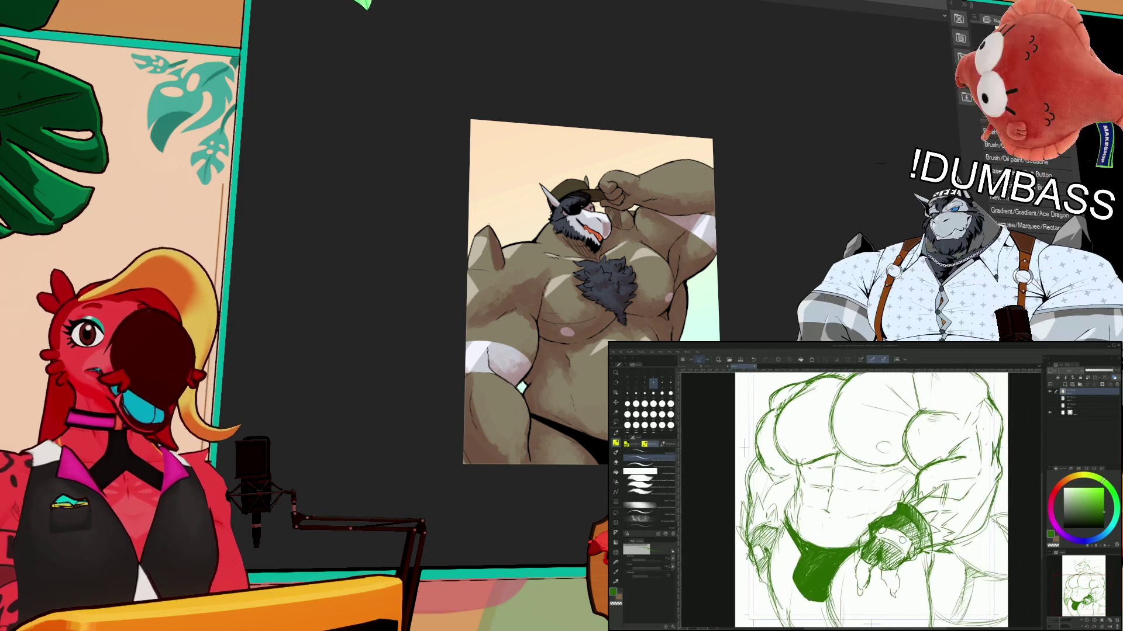
scroll(847, 500, left, 2)
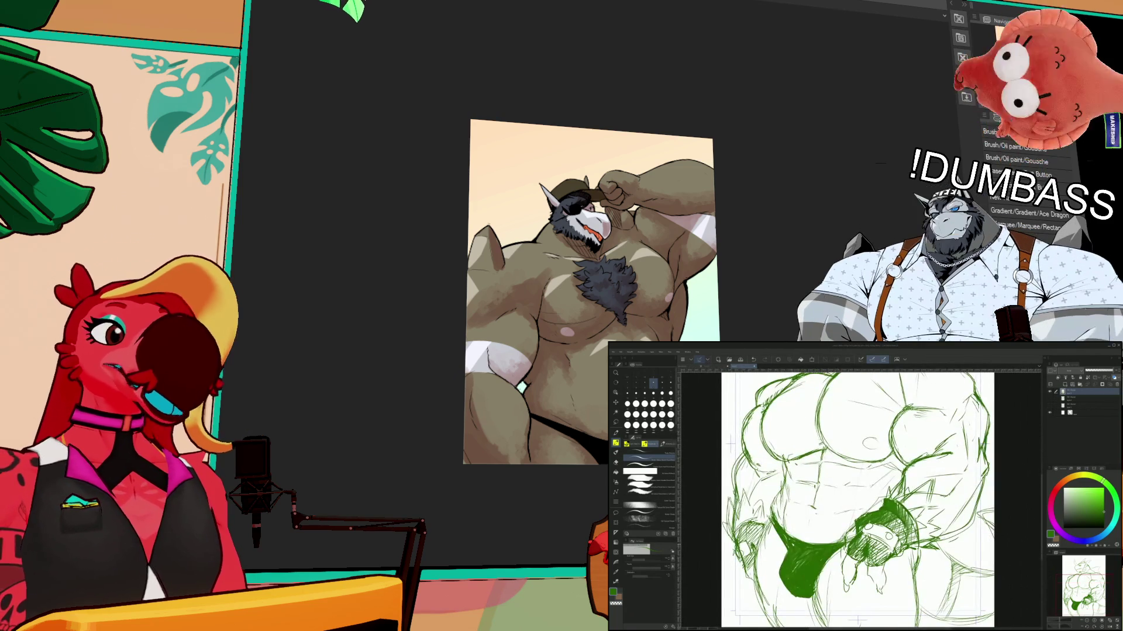
scroll(863, 500, down, 2)
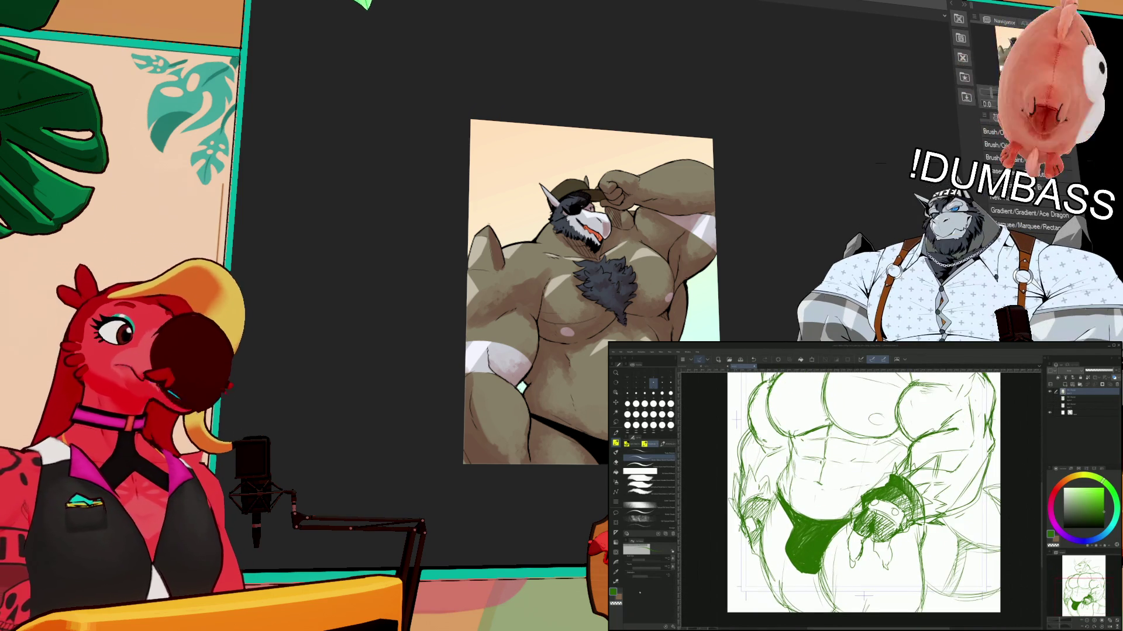
click(671, 394)
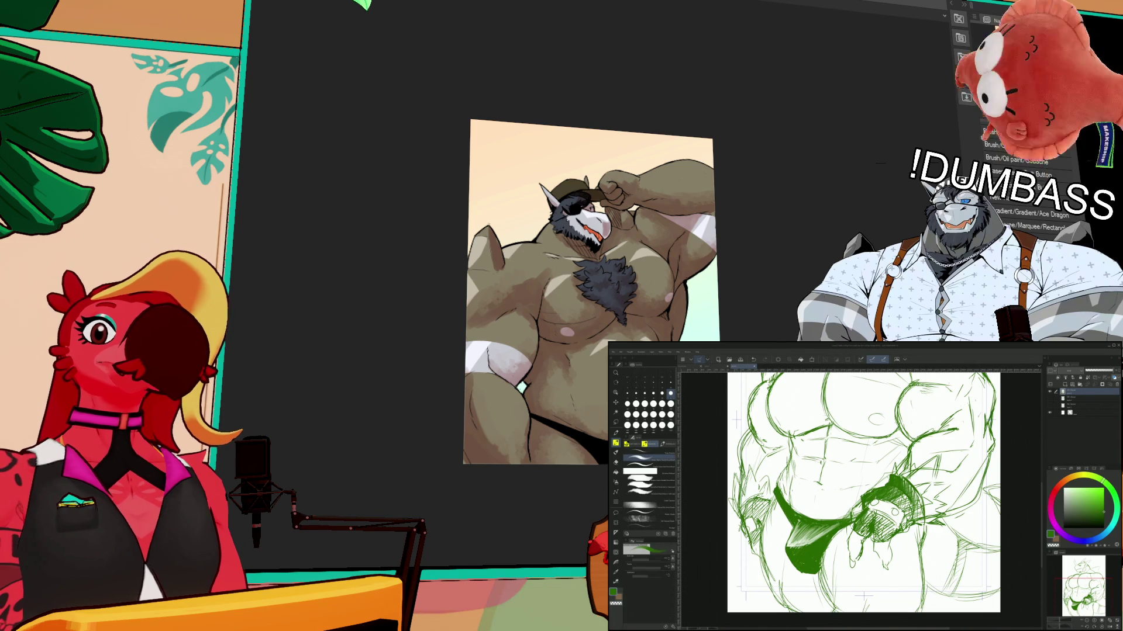
scroll(863, 497, up, 2)
key(c)
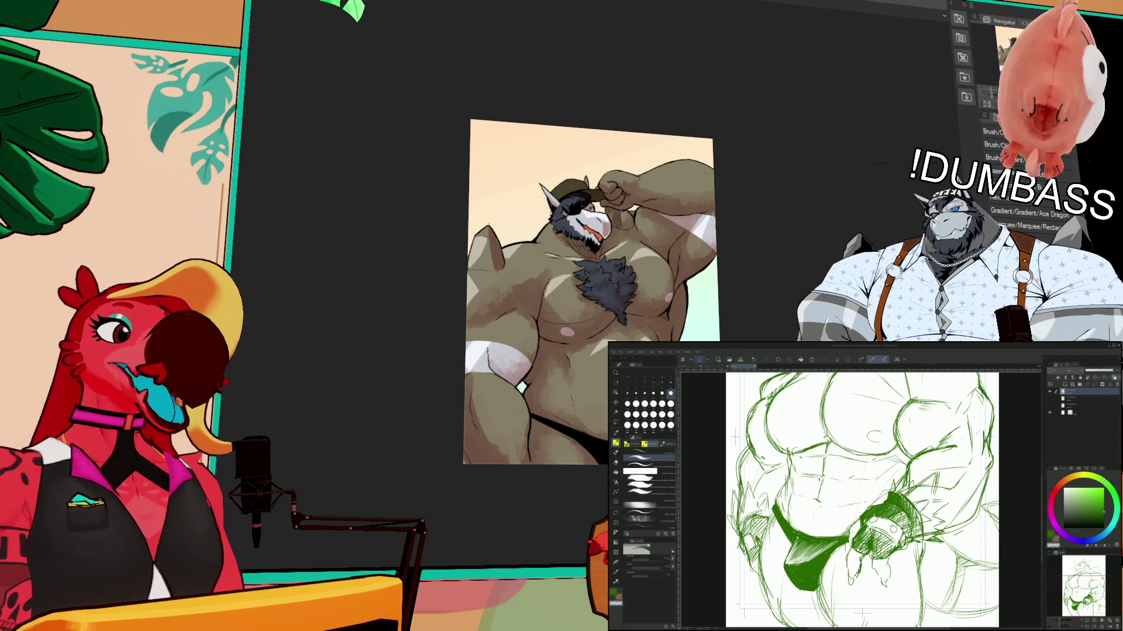
key(c)
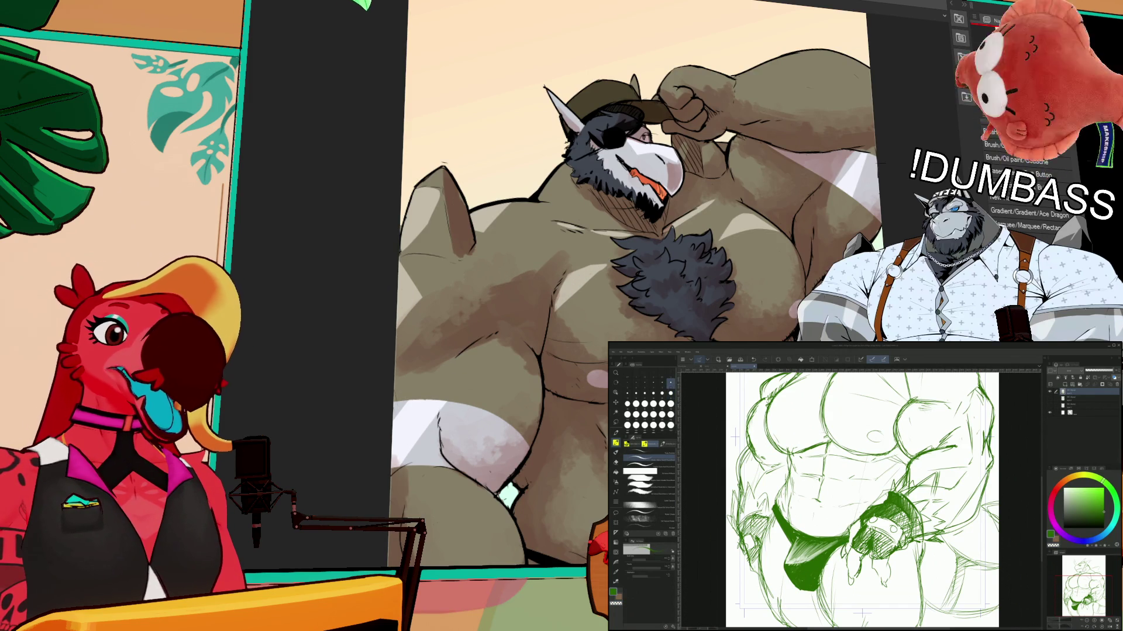
- Zoom out the dragon sketch and zoom in on the coloured illustration's chest
drag(860, 497, 852, 503)
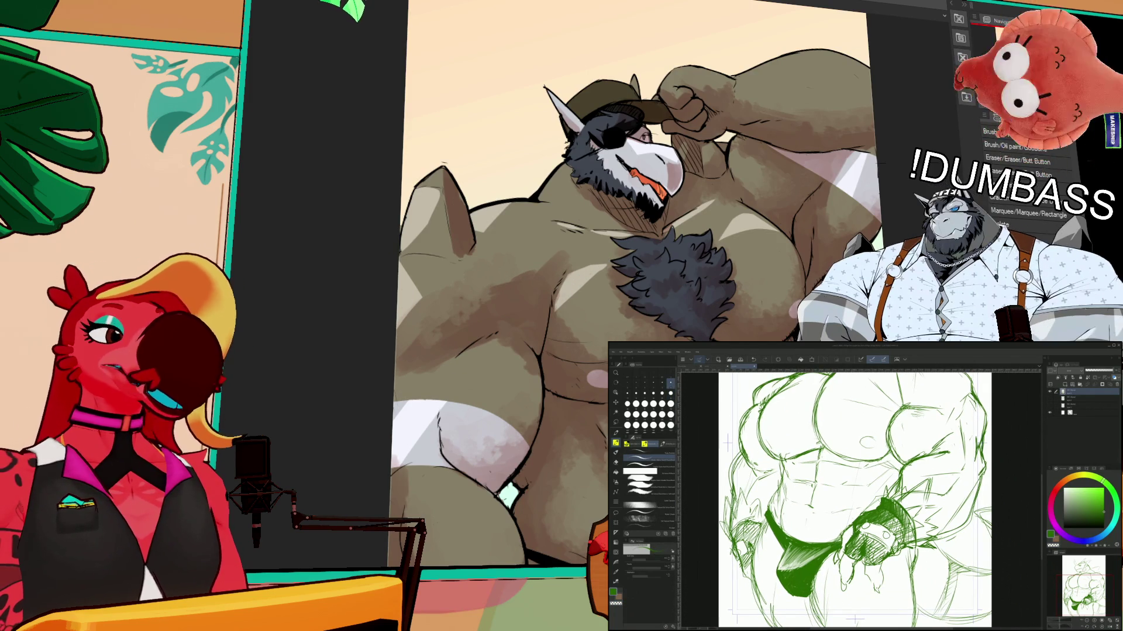
scroll(842, 502, down, 3)
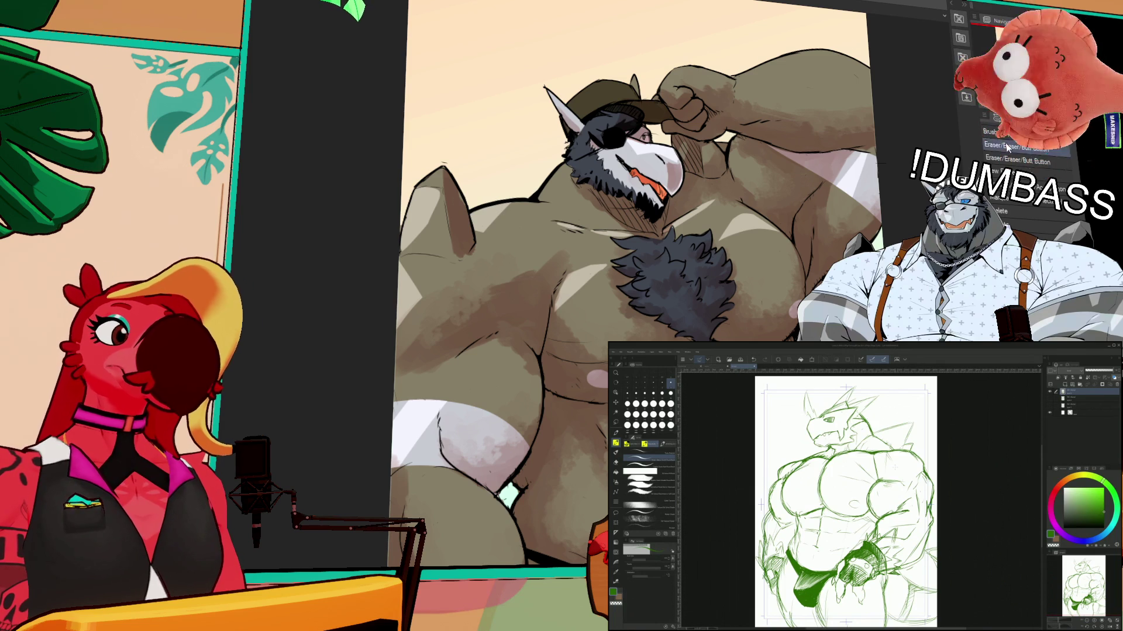
scroll(701, 267, up, 3)
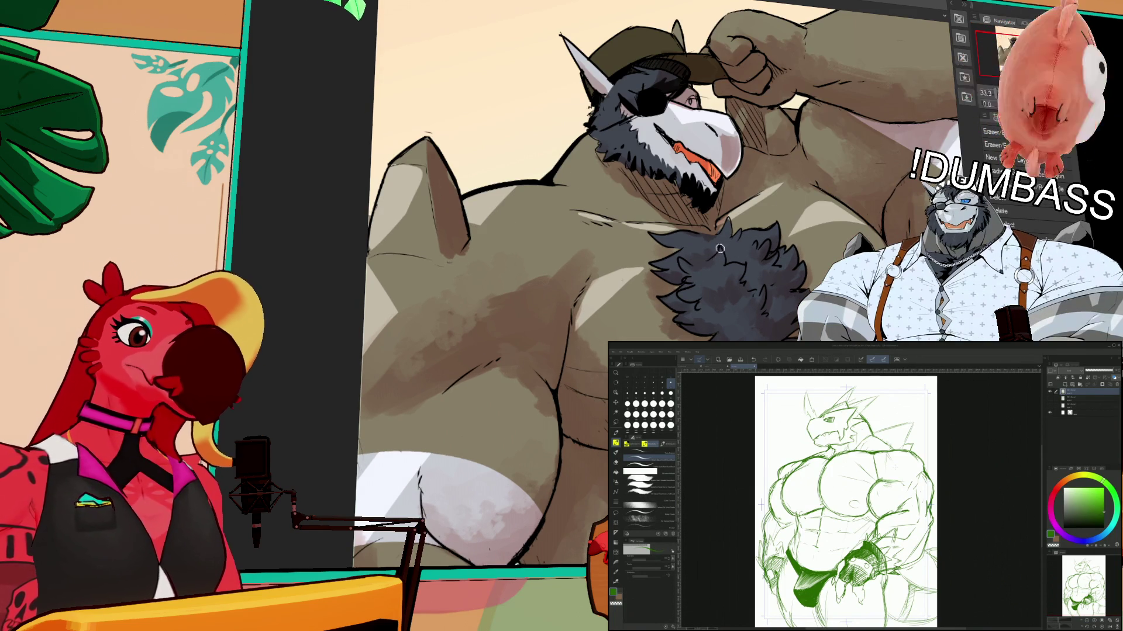
drag(744, 273, 752, 256)
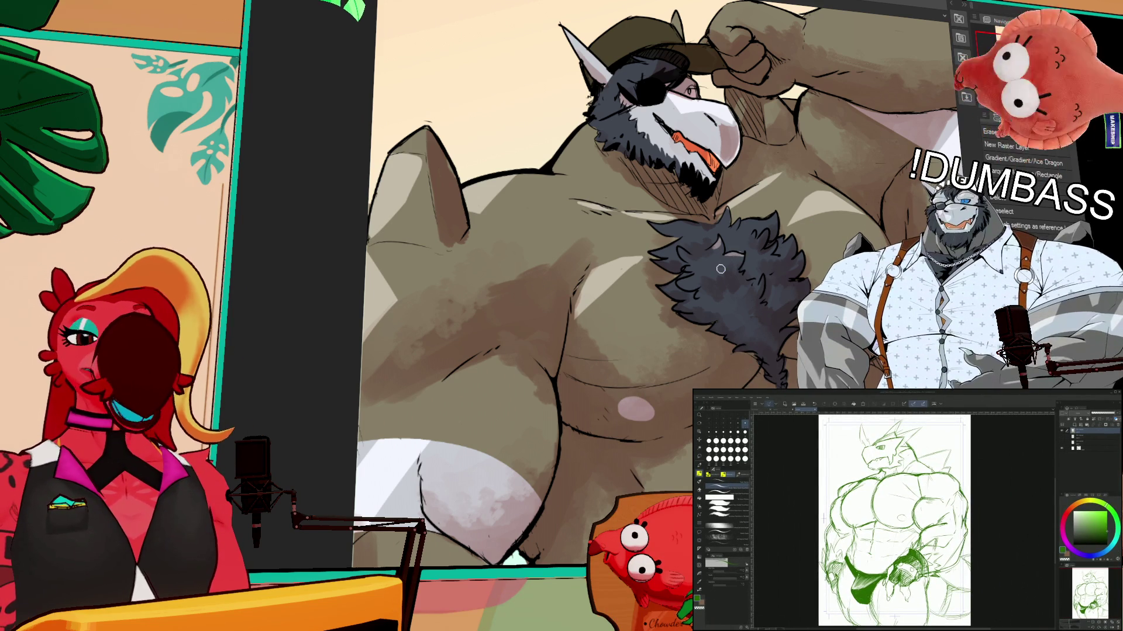
scroll(894, 520, up, 5)
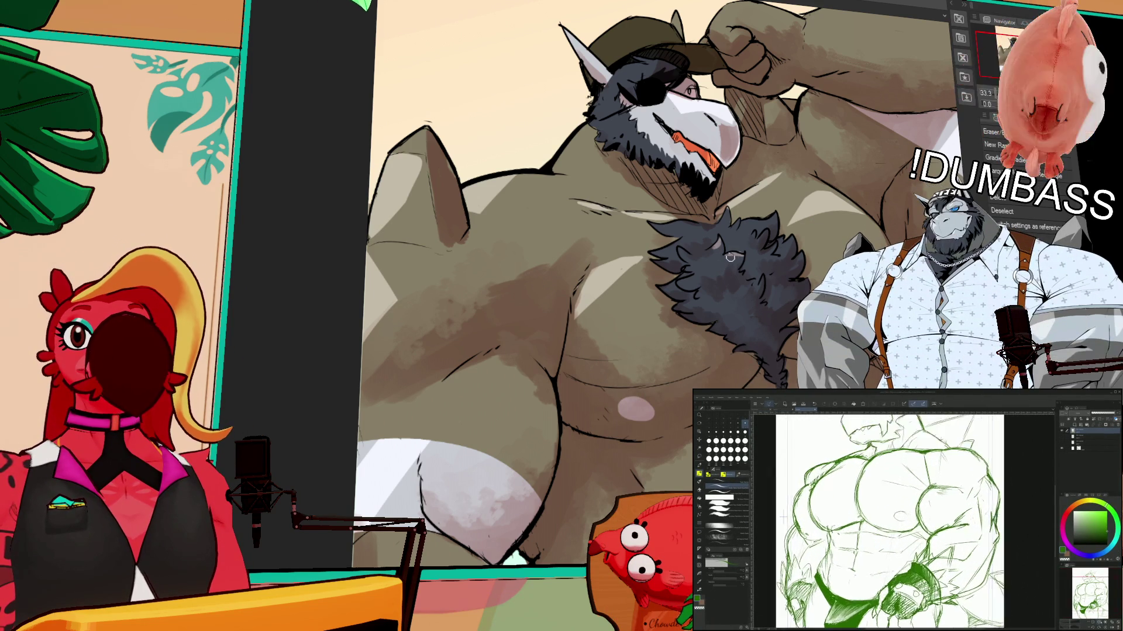
- Add a new raster layer on the horned character illustration and draw a first stroke
scroll(907, 520, down, 5)
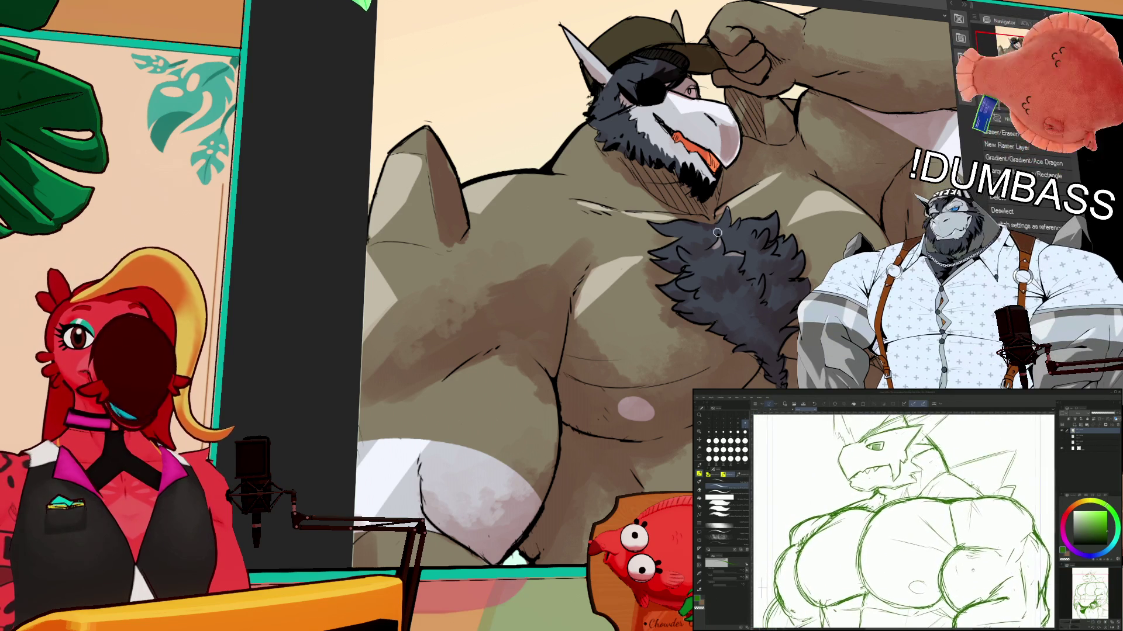
drag(734, 281, 735, 276)
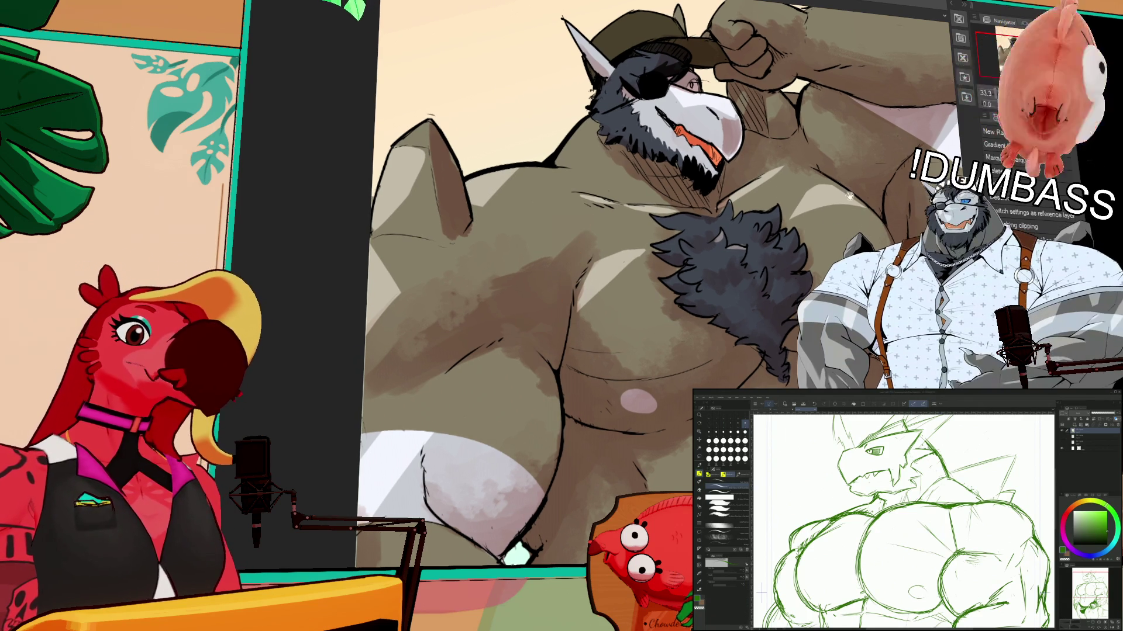
drag(849, 195, 834, 235)
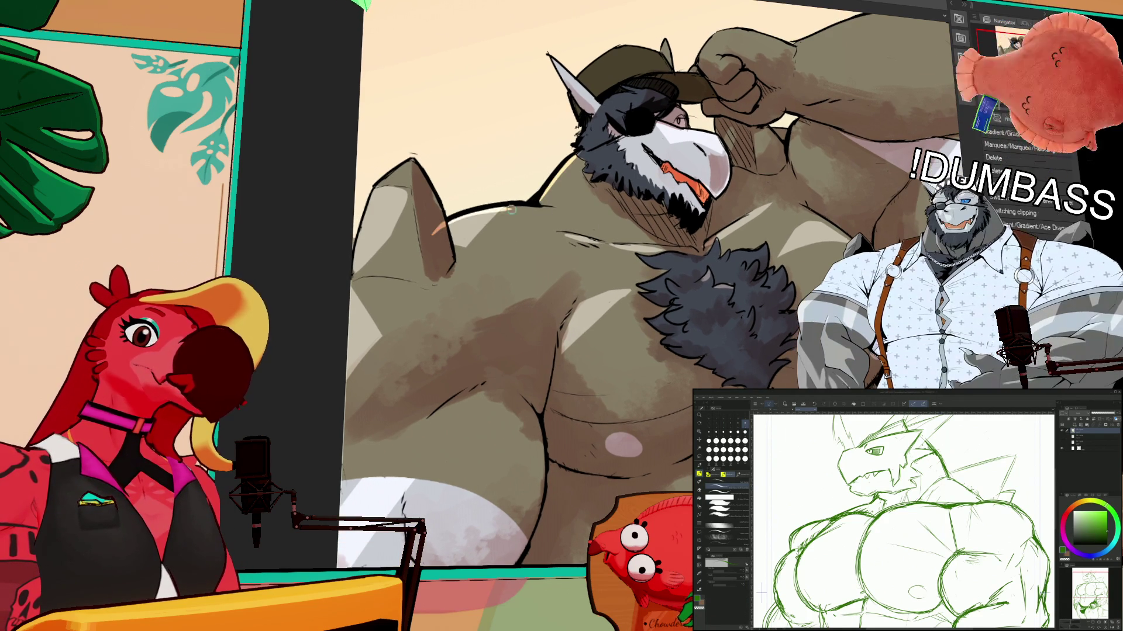
key(ctrl+shift+n)
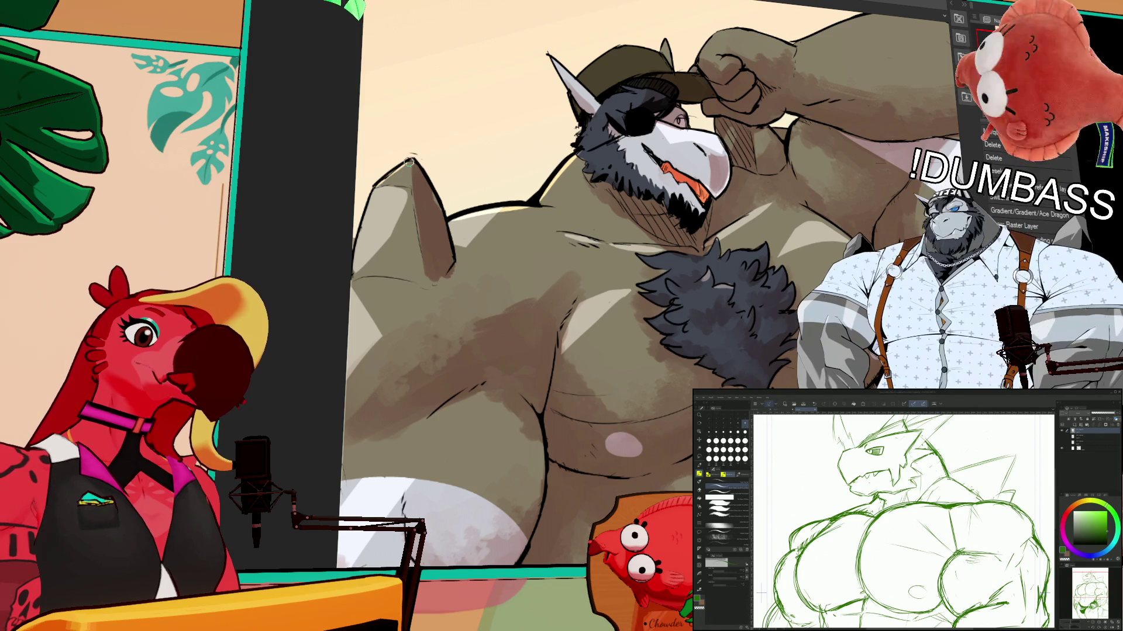
drag(788, 164, 759, 200)
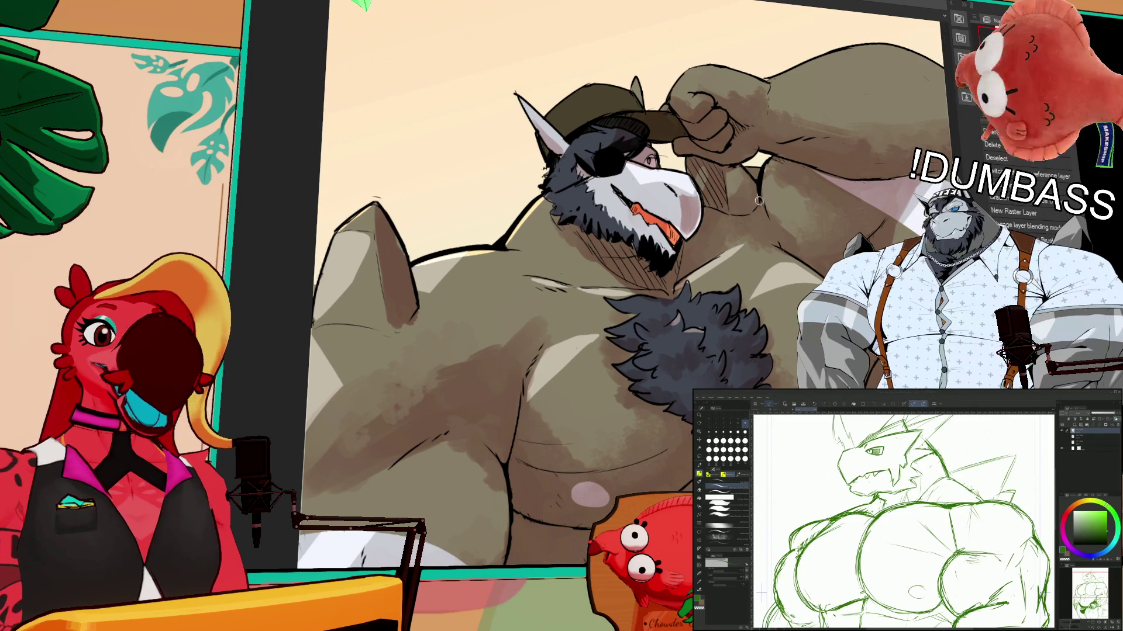
scroll(788, 176, up, 3)
scroll(798, 184, up, 2)
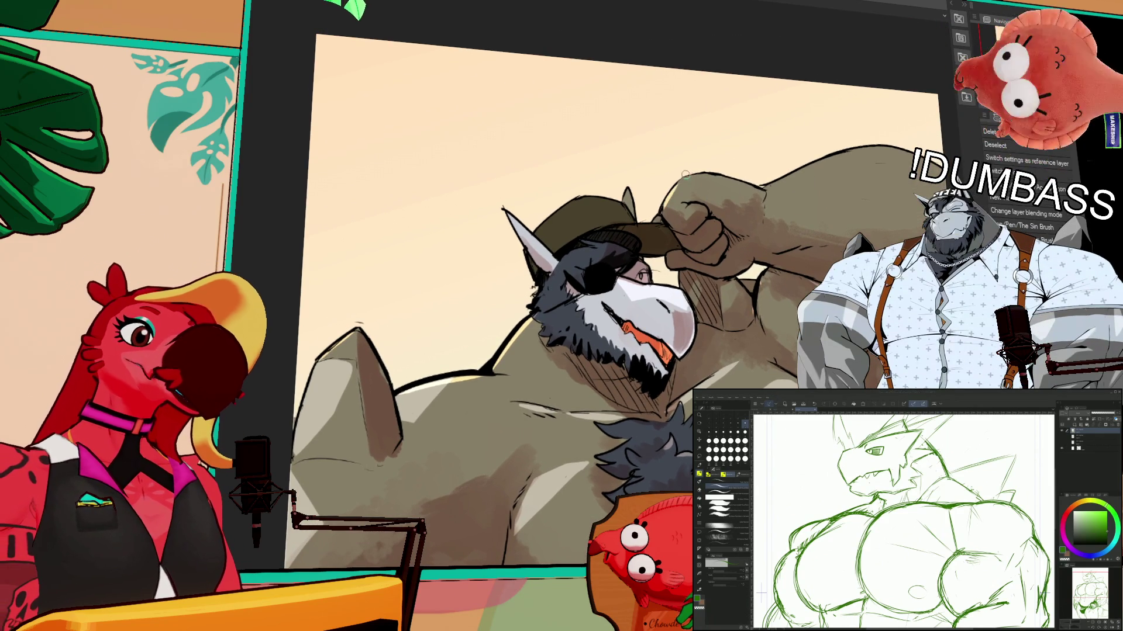
drag(673, 187, 707, 175)
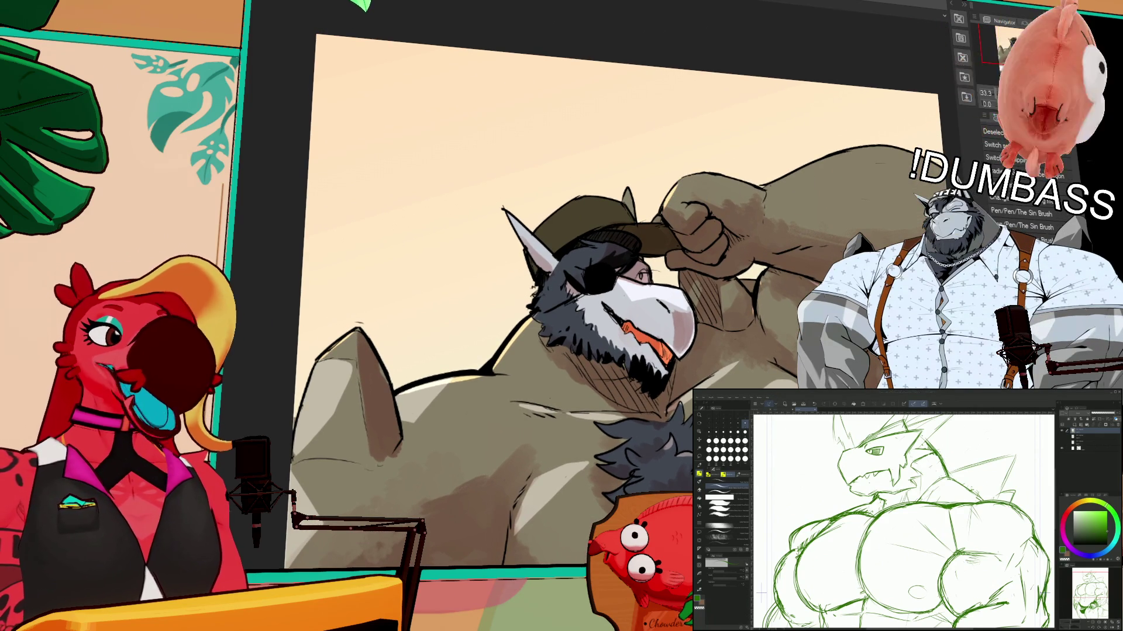
click(572, 223)
- Recolour the horned character's olive cap white, then check the chest and head
mouse_move(576, 249)
mouse_down()
mouse_move(543, 221)
mouse_move(564, 195)
mouse_move(619, 231)
mouse_move(597, 193)
mouse_move(591, 235)
mouse_up()
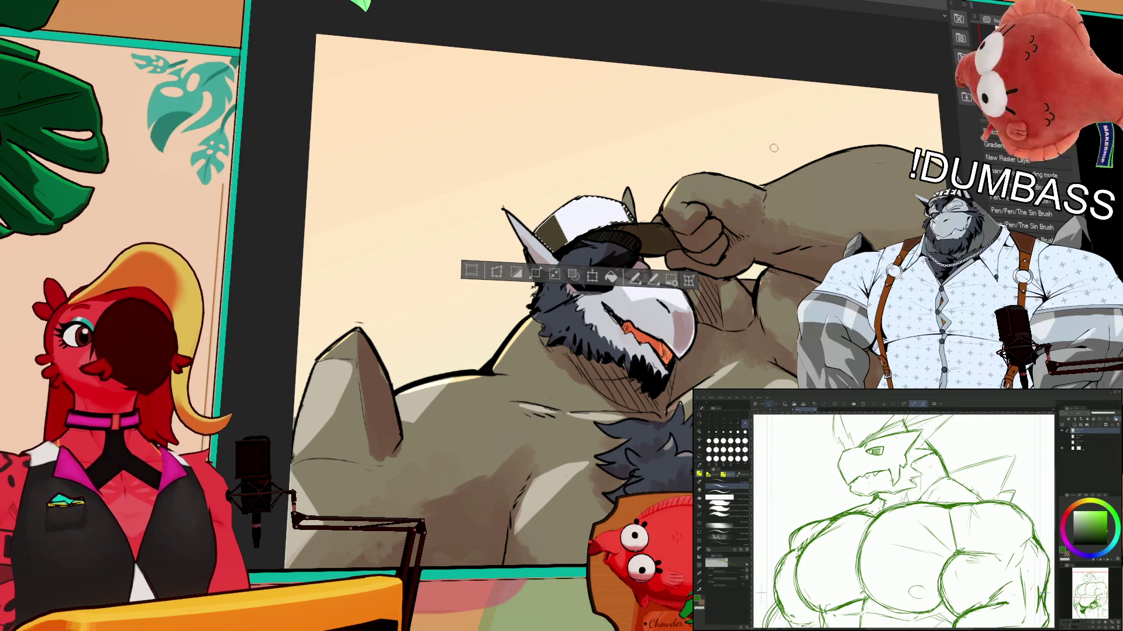
mouse_move(856, 230)
mouse_down()
mouse_move(856, 214)
mouse_move(824, 232)
mouse_move(827, 168)
mouse_up()
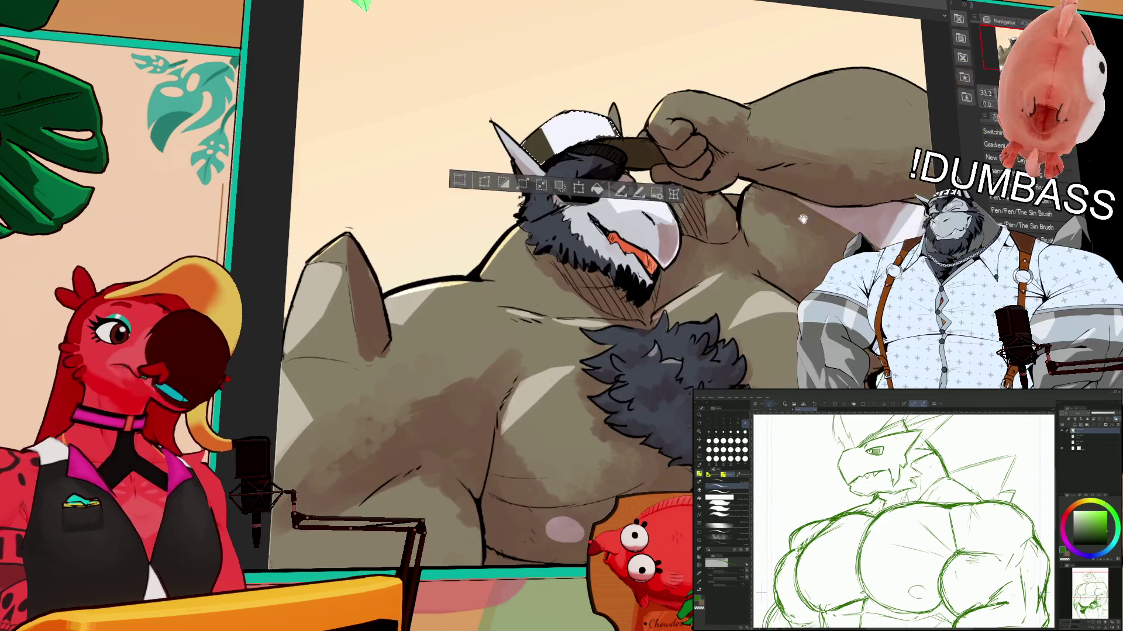
mouse_move(692, 463)
mouse_down()
mouse_move(683, 302)
mouse_move(693, 226)
mouse_up()
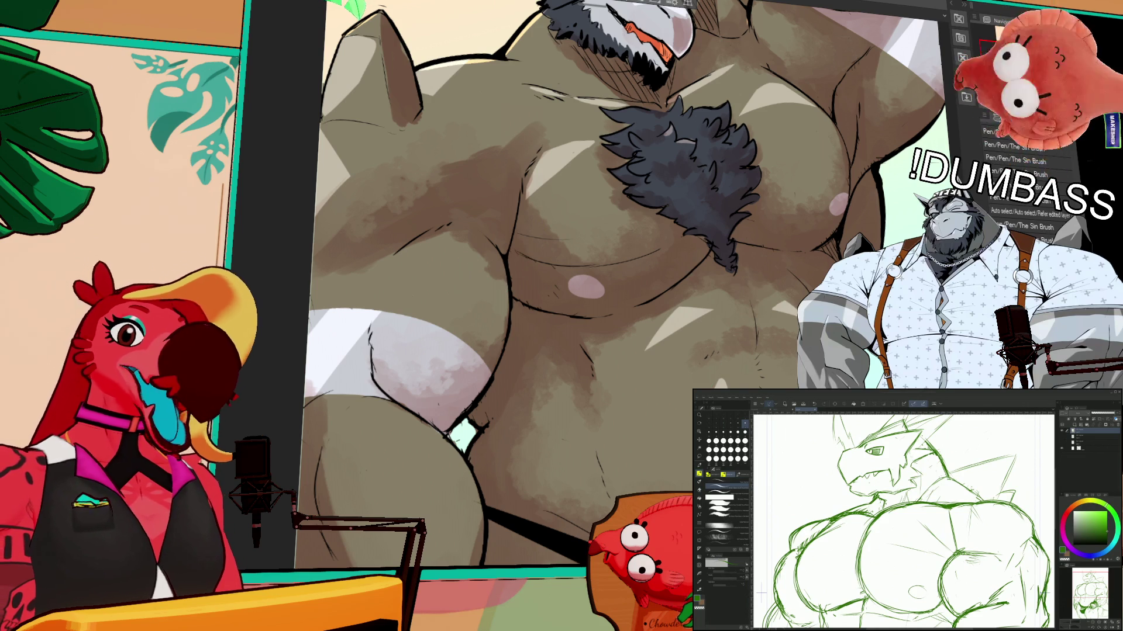
drag(769, 41, 791, 194)
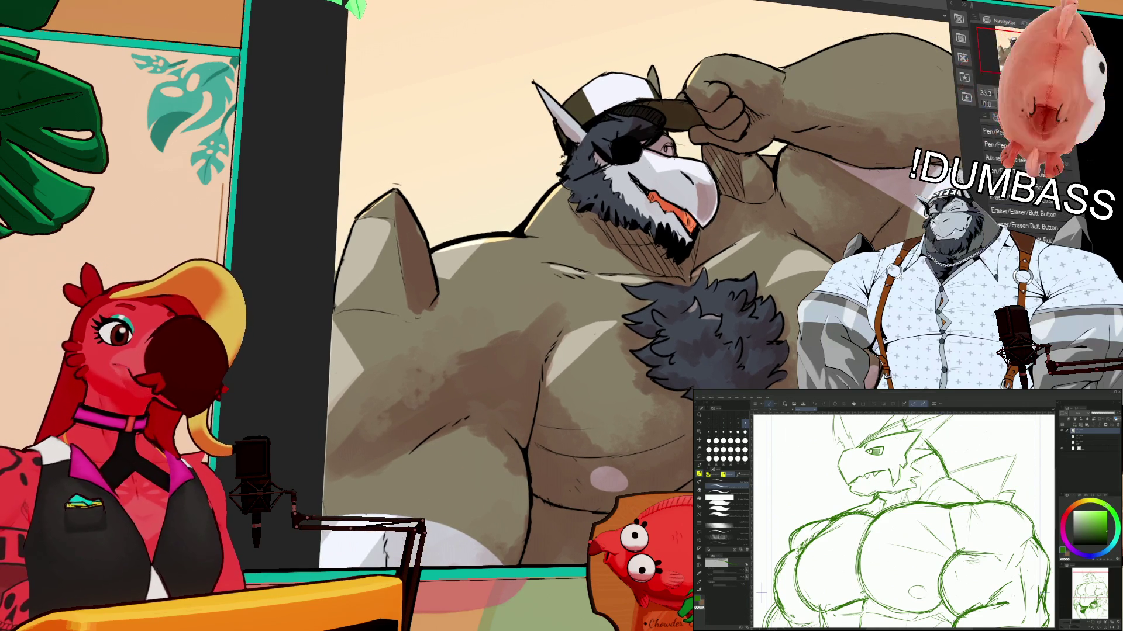
- Draw a dark line on the cap's D and toggle undo/redo to compare it
drag(592, 83, 604, 112)
key(ctrl+z)
key(ctrl+y)
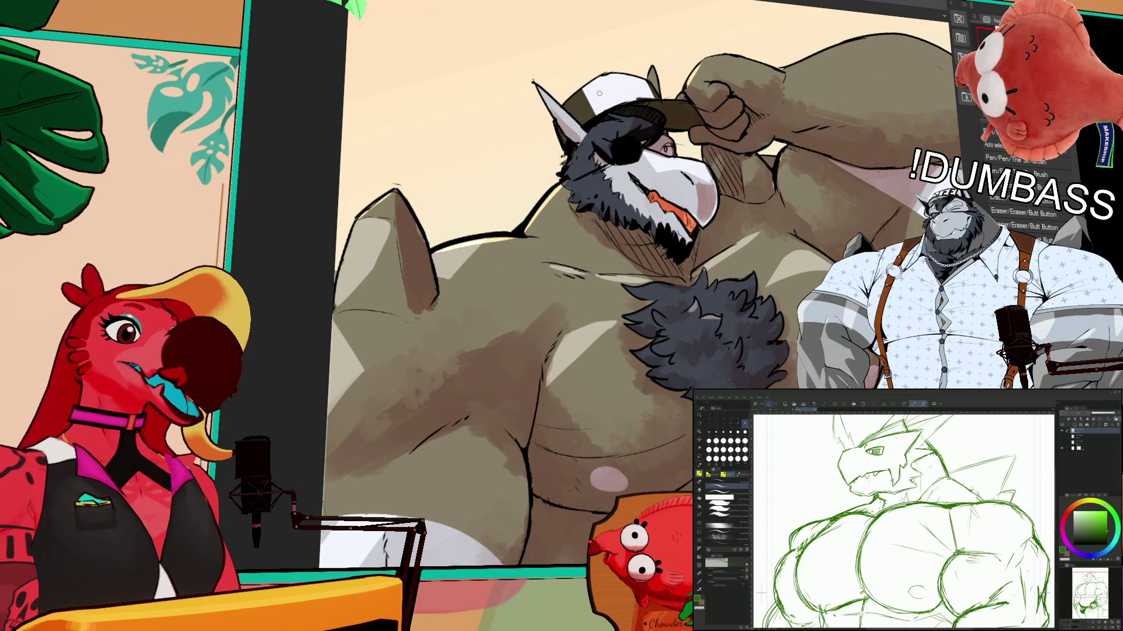
key(ctrl+z)
key(ctrl+y)
key(ctrl+z)
key(ctrl+y)
key(ctrl+z)
key(ctrl+y)
key(ctrl+z)
key(ctrl+y)
key(ctrl+z)
key(ctrl+y)
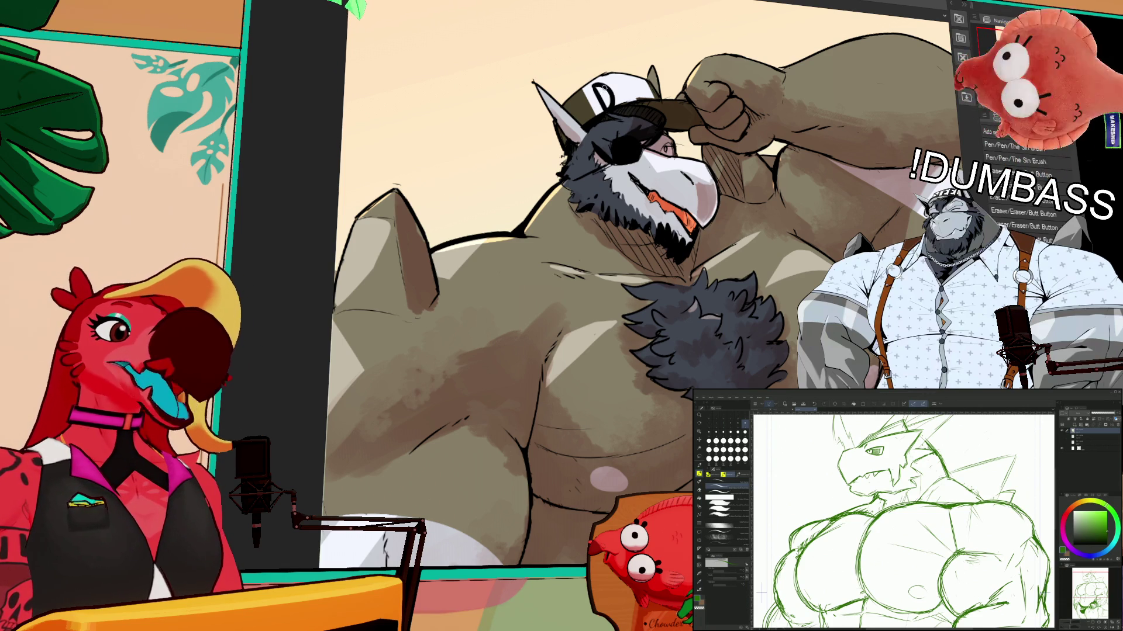
key(ctrl+z)
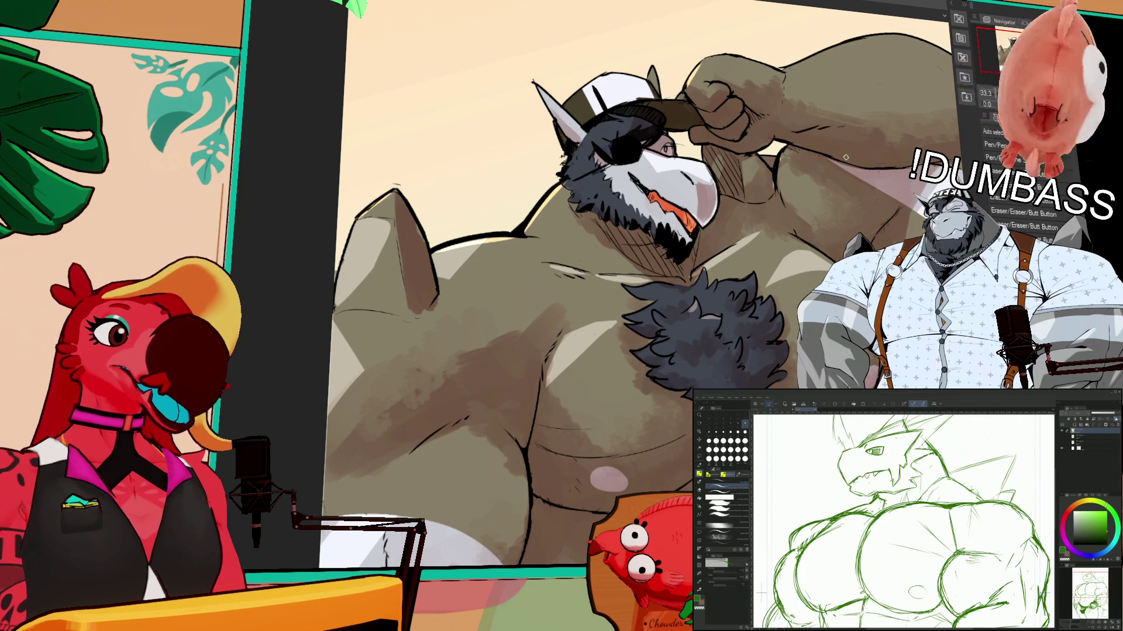
- Recheck the D with and without its stroke, keep it, and clear the selection
drag(851, 151, 599, 149)
key(ctrl+z)
key(ctrl+y)
key(ctrl+z)
key(ctrl+y)
key(ctrl+z)
key(ctrl+y)
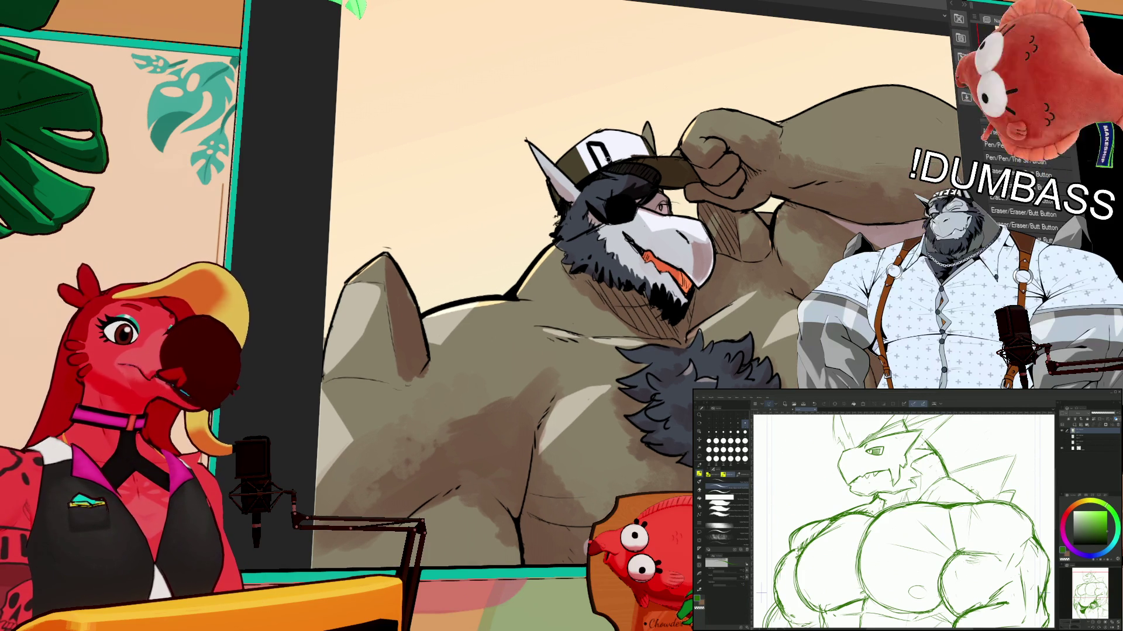
key(ctrl+y)
key(ctrl+z)
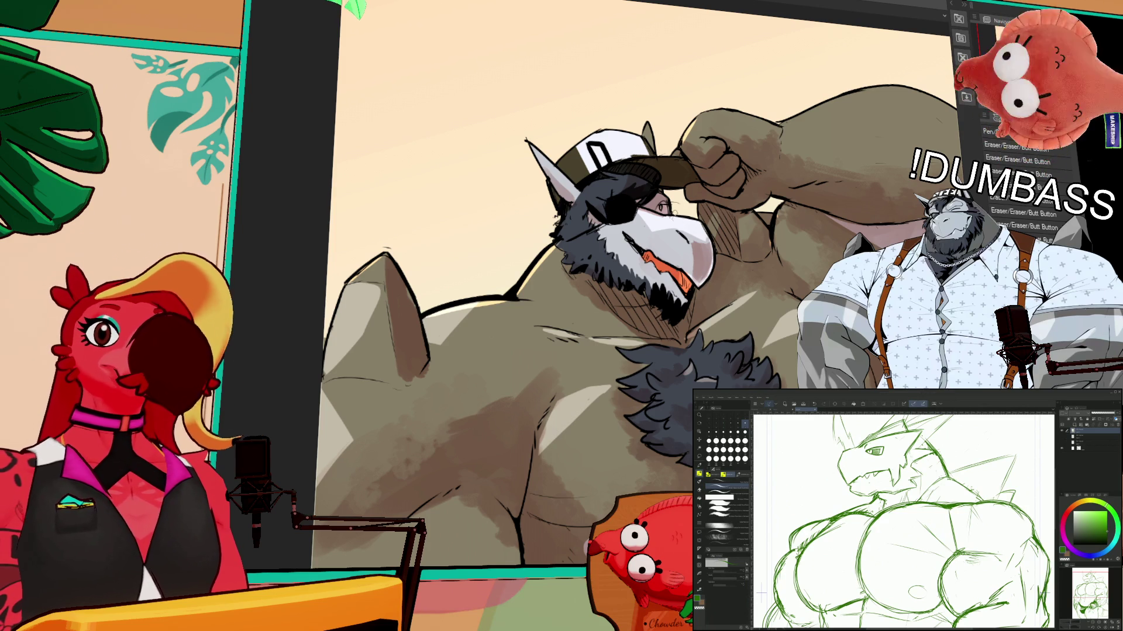
drag(584, 160, 598, 221)
key(ctrl+y)
key(ctrl+z)
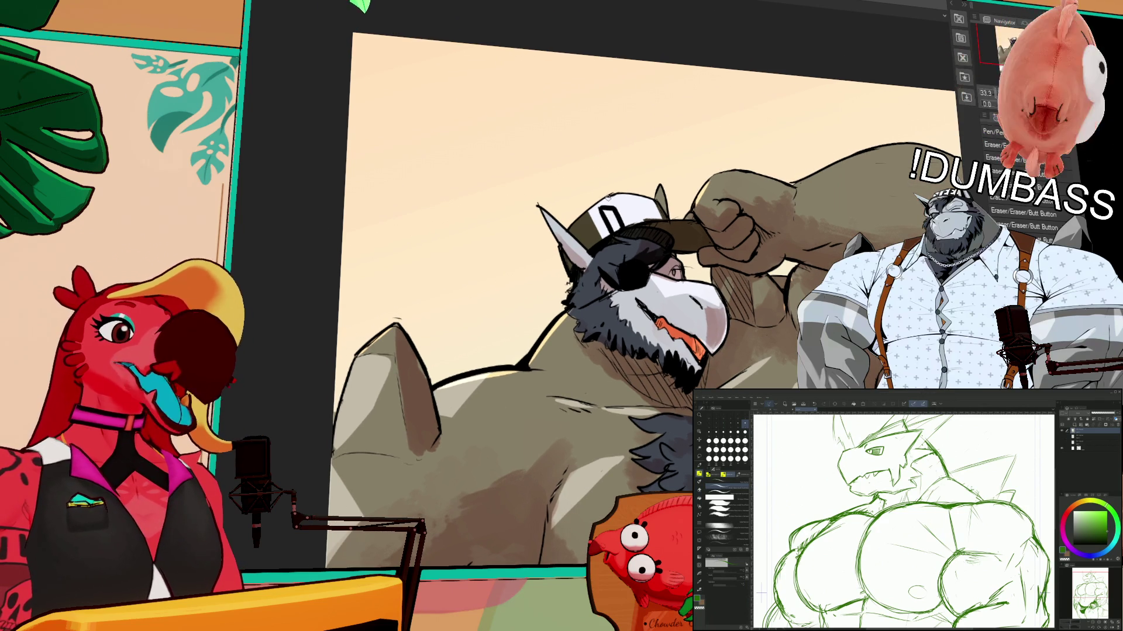
key(ctrl+y)
scroll(741, 160, left, 3)
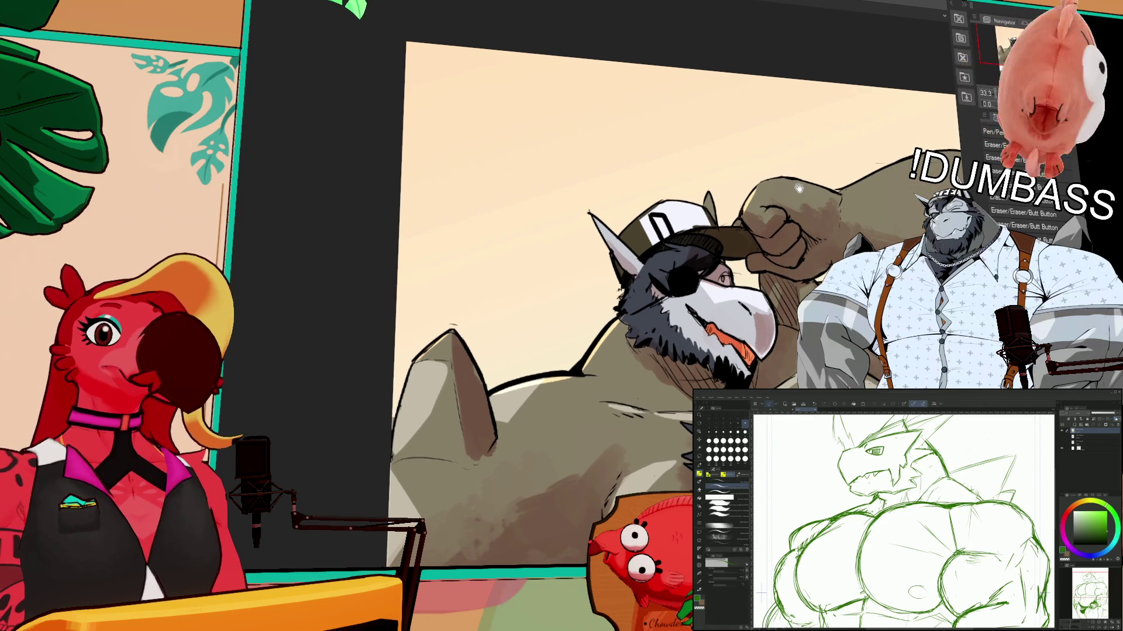
key(ctrl+d)
- Draw a new pen stroke over the D lettering on the white cap
drag(674, 206, 735, 198)
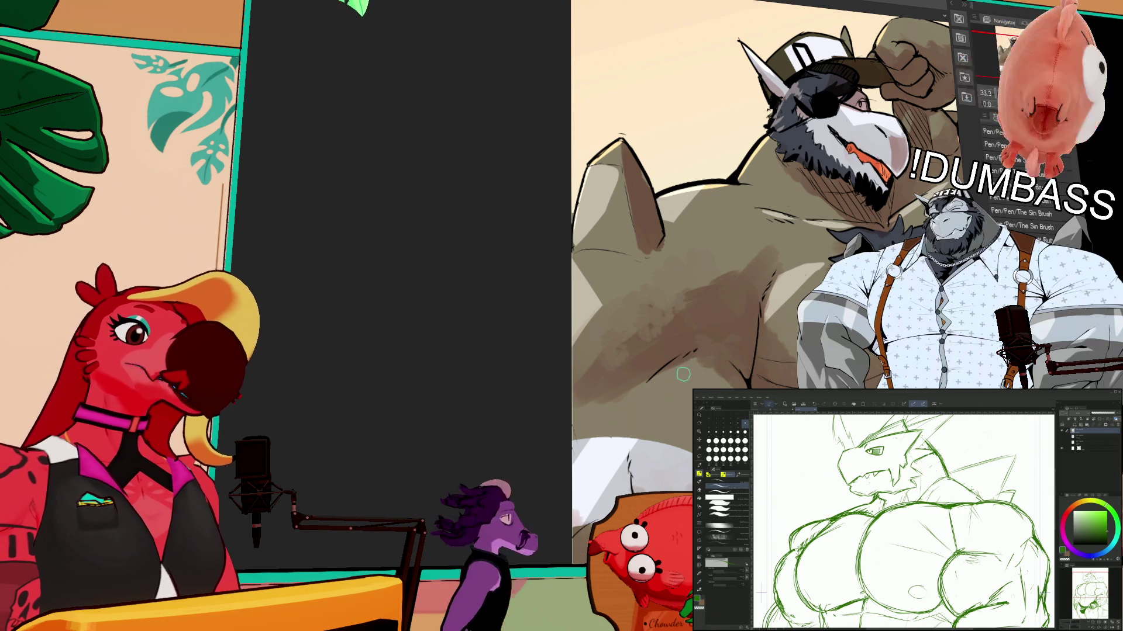
- Lasso a strip along the shoulder edge and touch it up with a short pen stroke
key(m)
drag(781, 280, 782, 302)
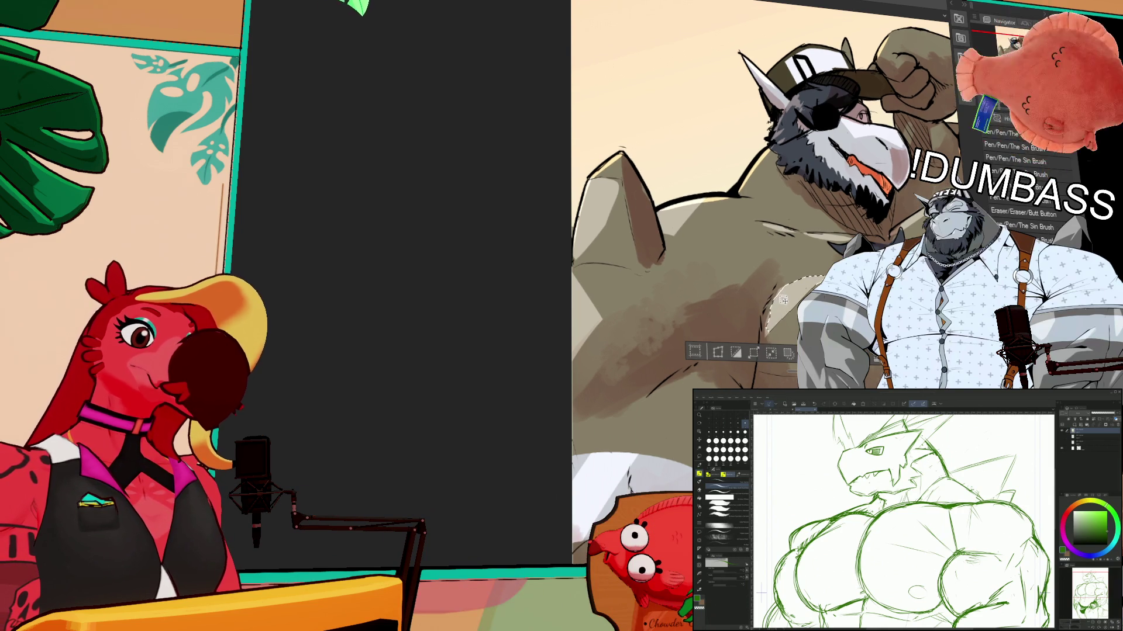
key(ctrl+d)
key(b)
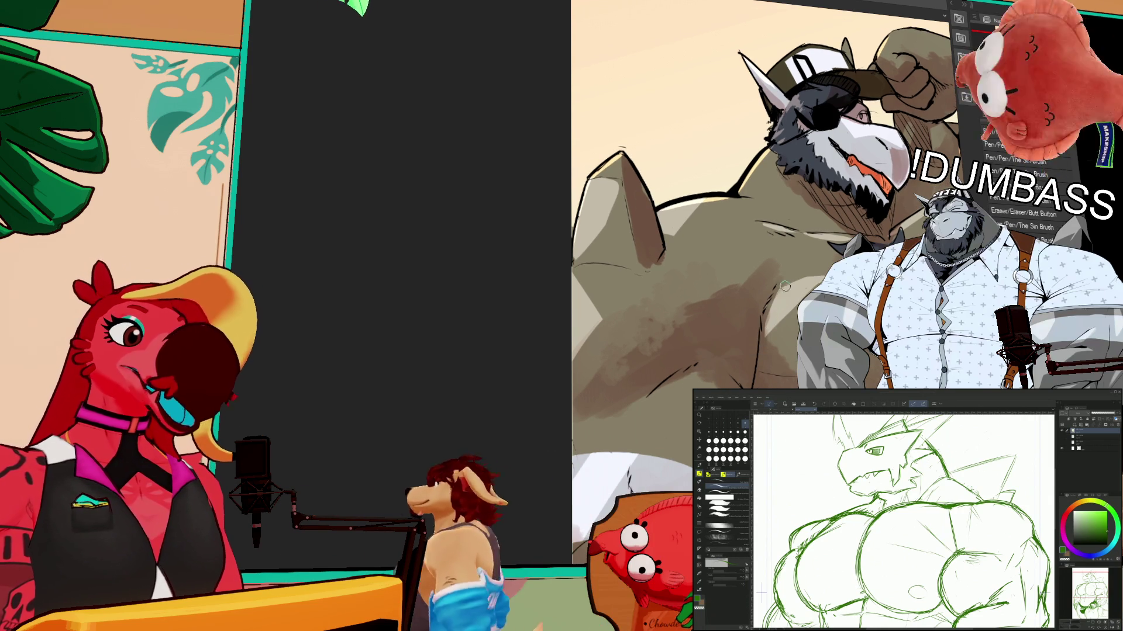
drag(784, 287, 781, 339)
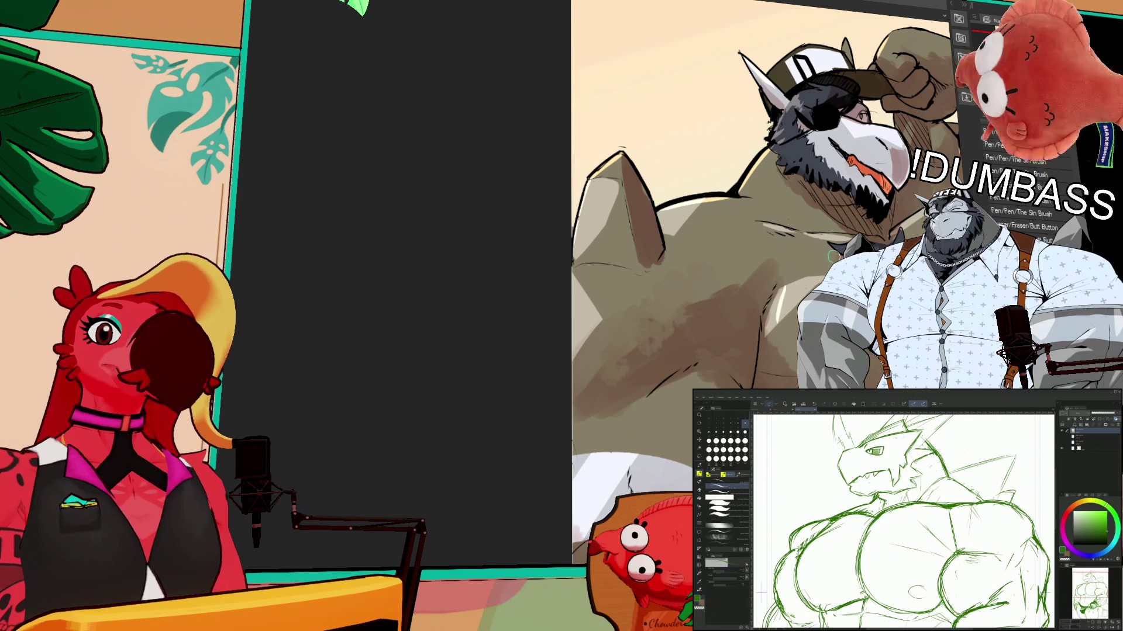
- Select and erase small areas near the chest and the rock behind the character, then deselect
scroll(844, 220, up, 2)
scroll(754, 234, up, 1)
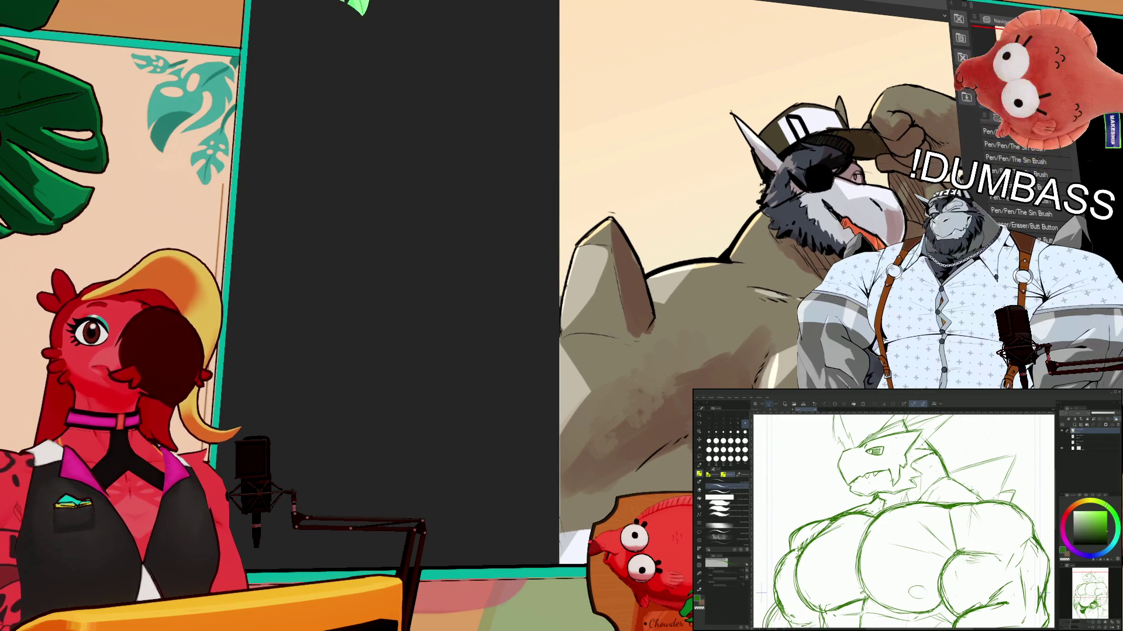
scroll(696, 274, left, 1)
drag(699, 266, 684, 292)
key(e)
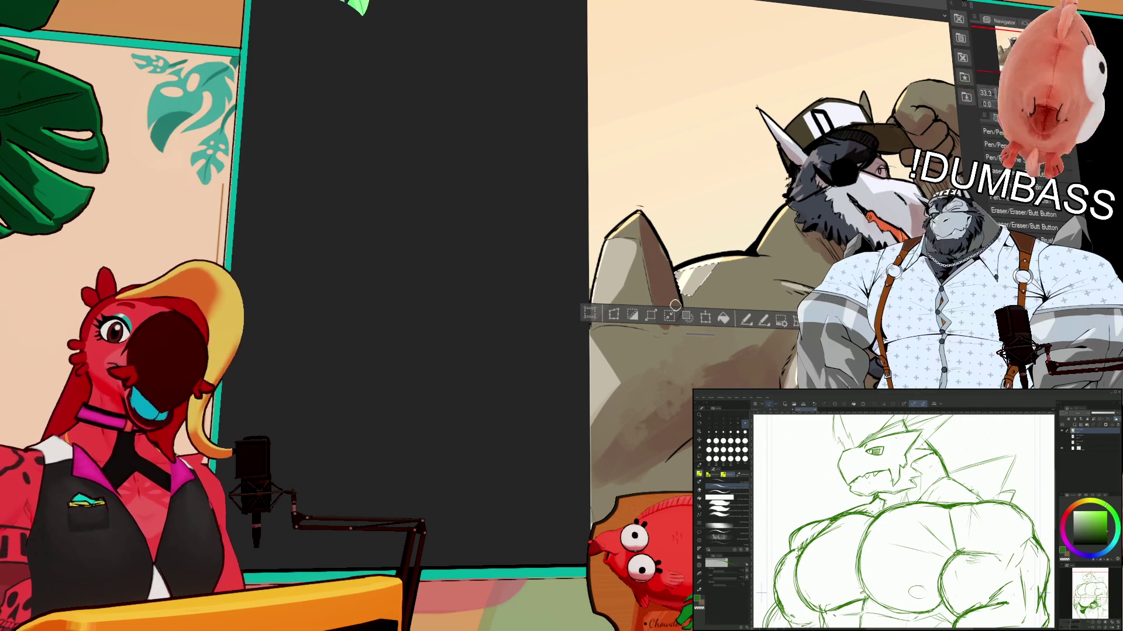
key(ctrl+d)
key(p)
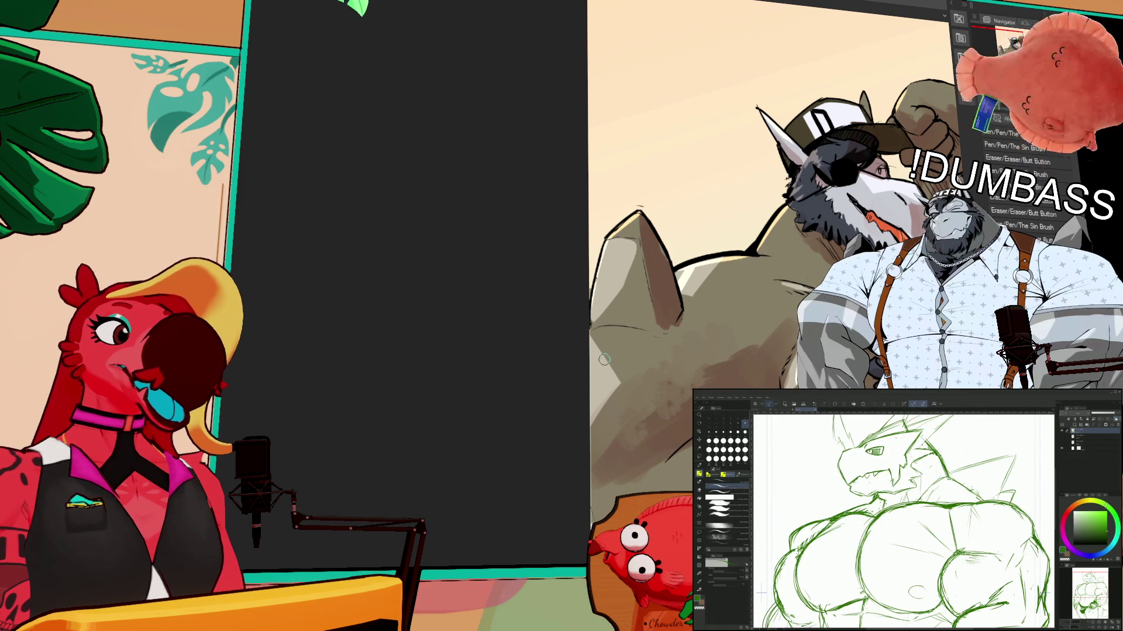
drag(600, 359, 594, 345)
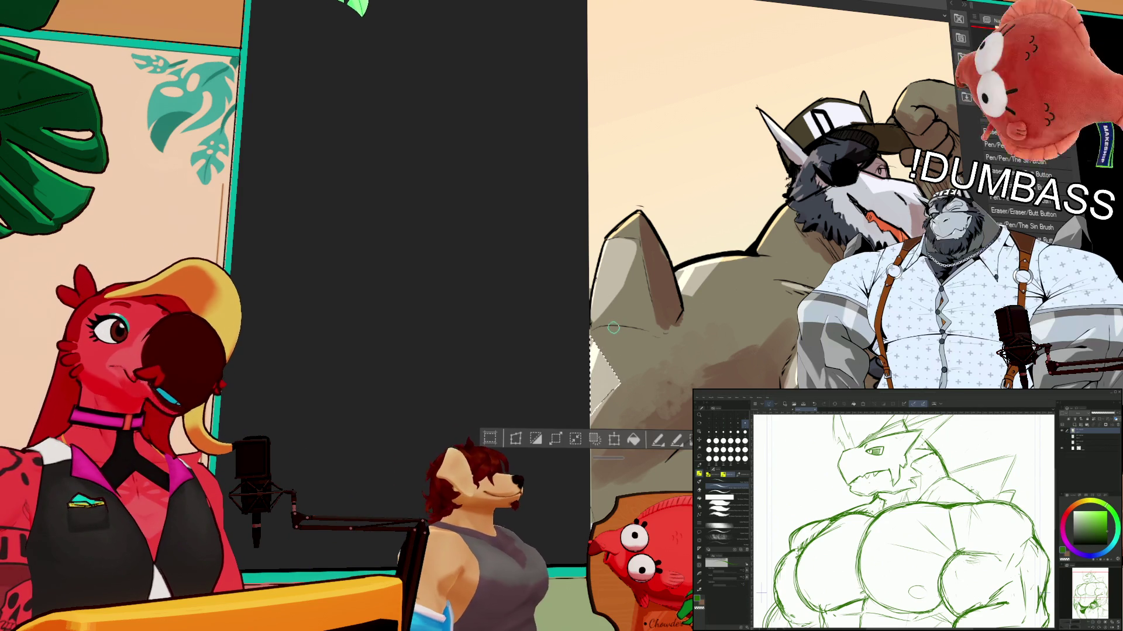
drag(616, 265, 614, 257)
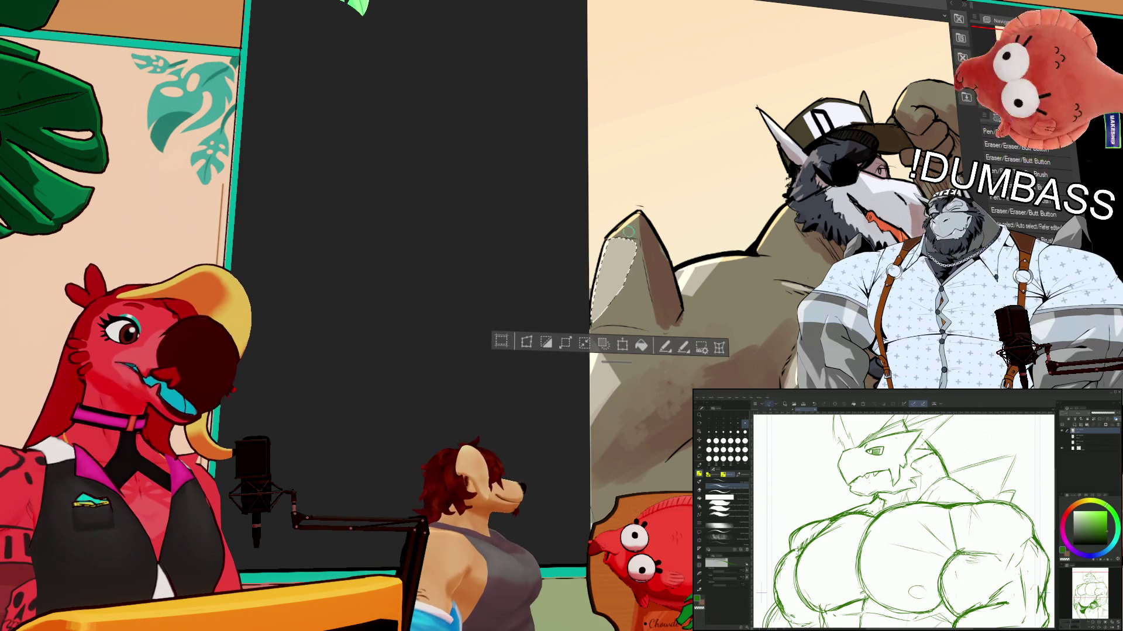
key(ctrl+d)
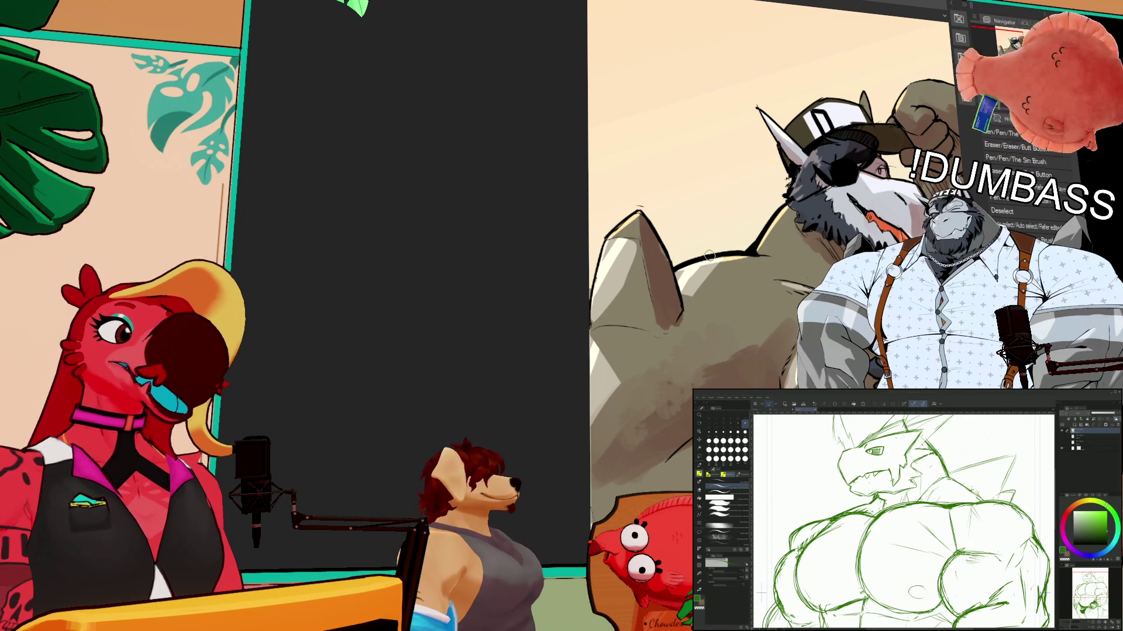
scroll(826, 209, up, 1)
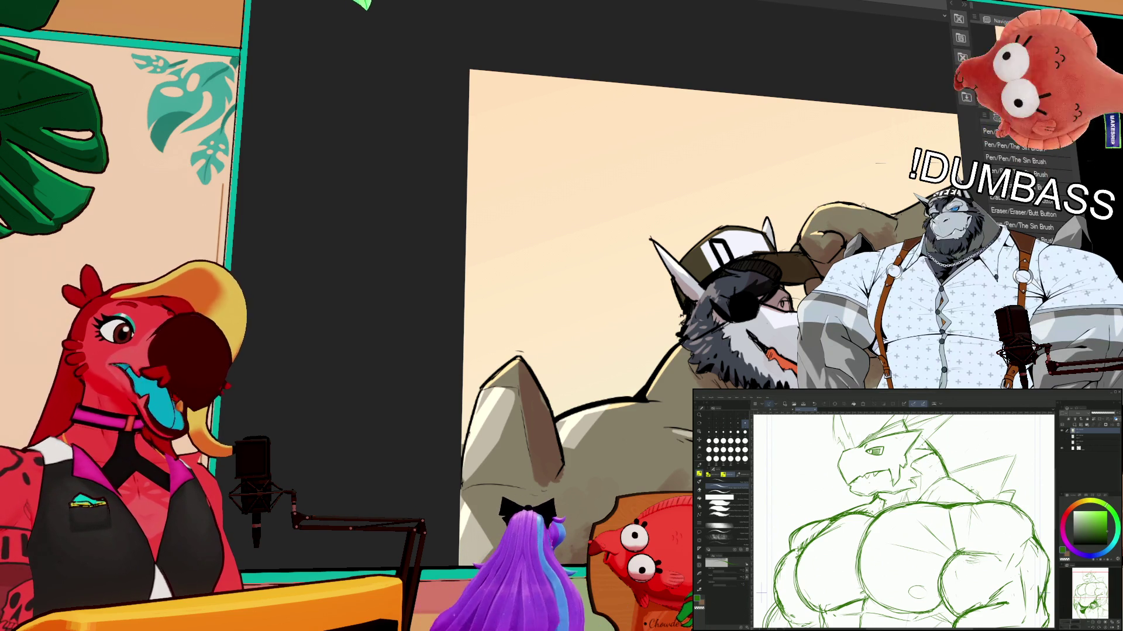
- Zoom out over the whole dragon sketch, zoom back in, and switch brush sets with B and P
key(ctrl+minus)
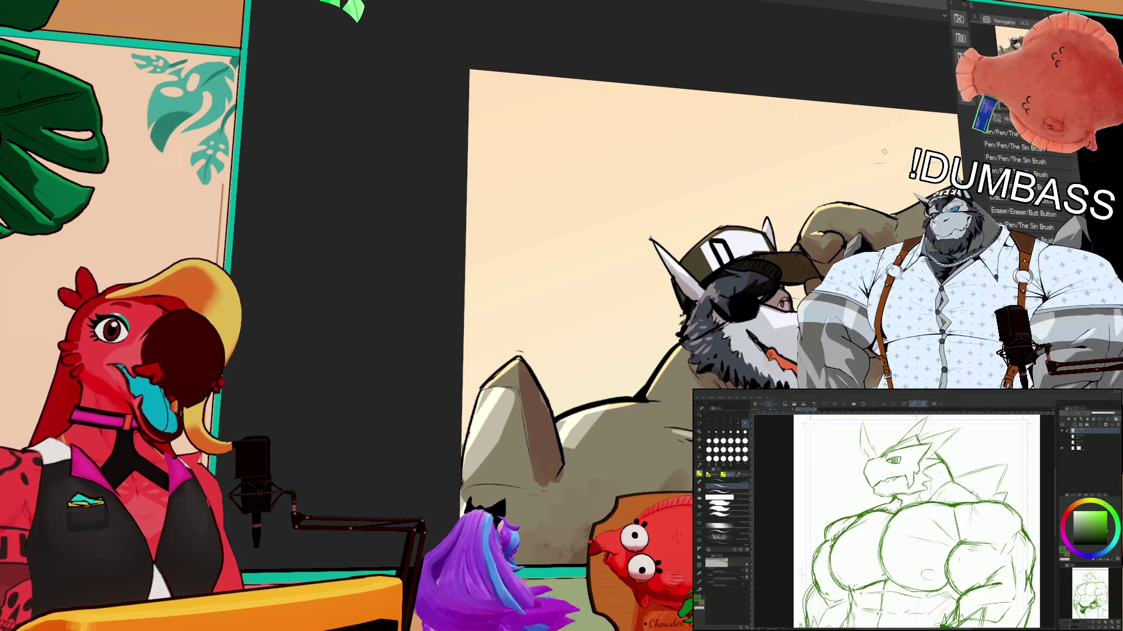
scroll(879, 454, up, 2)
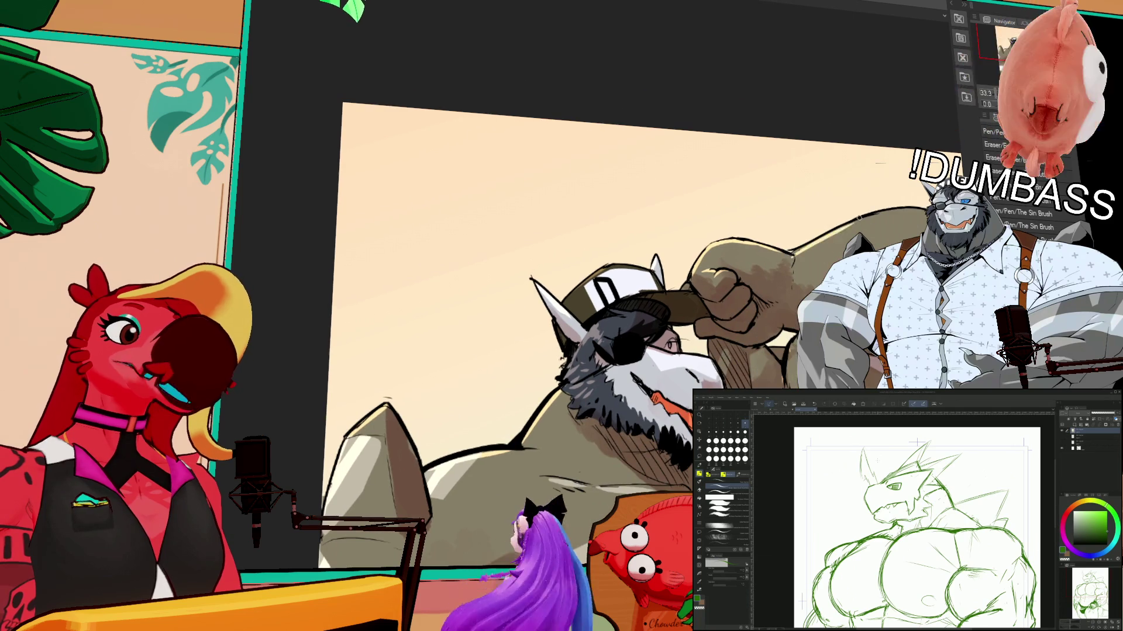
scroll(919, 527, up, 2)
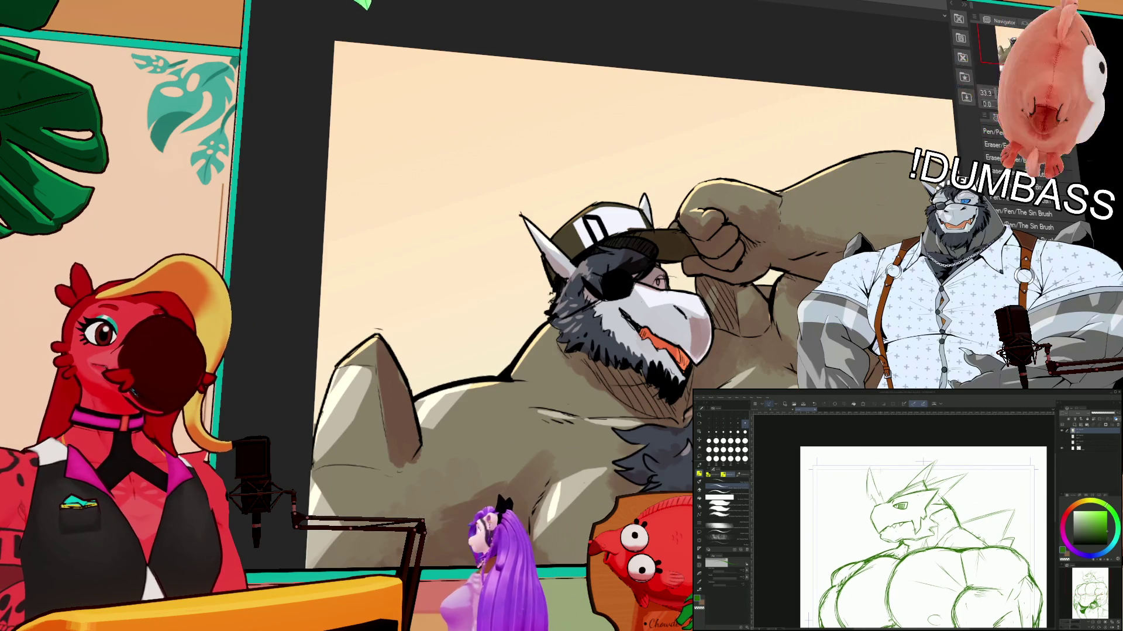
scroll(879, 473, up, 3)
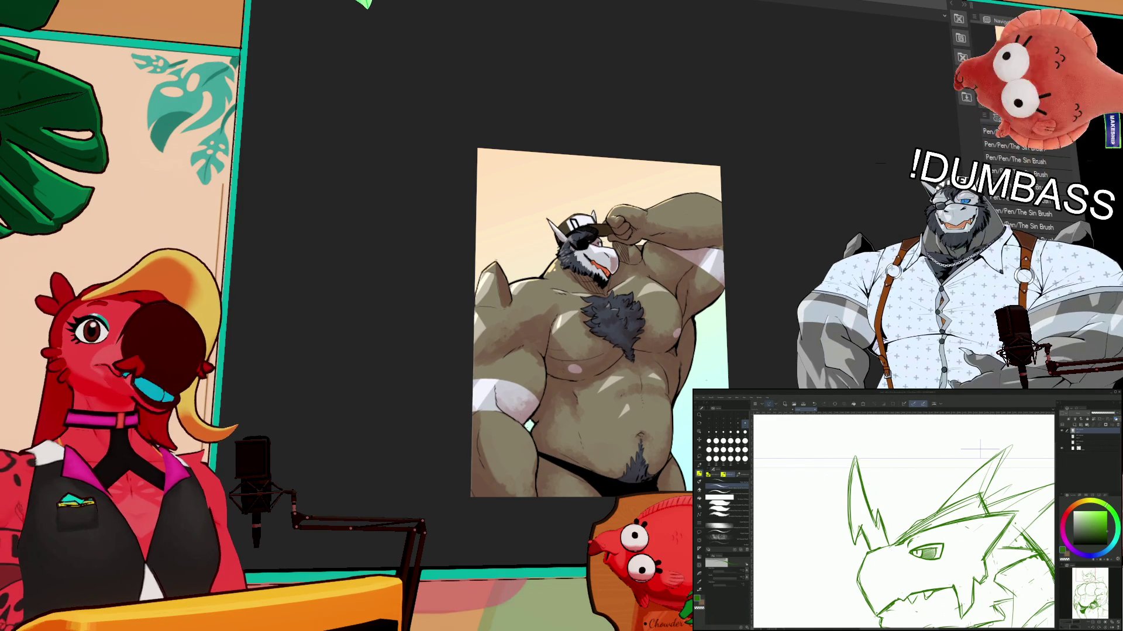
key(b)
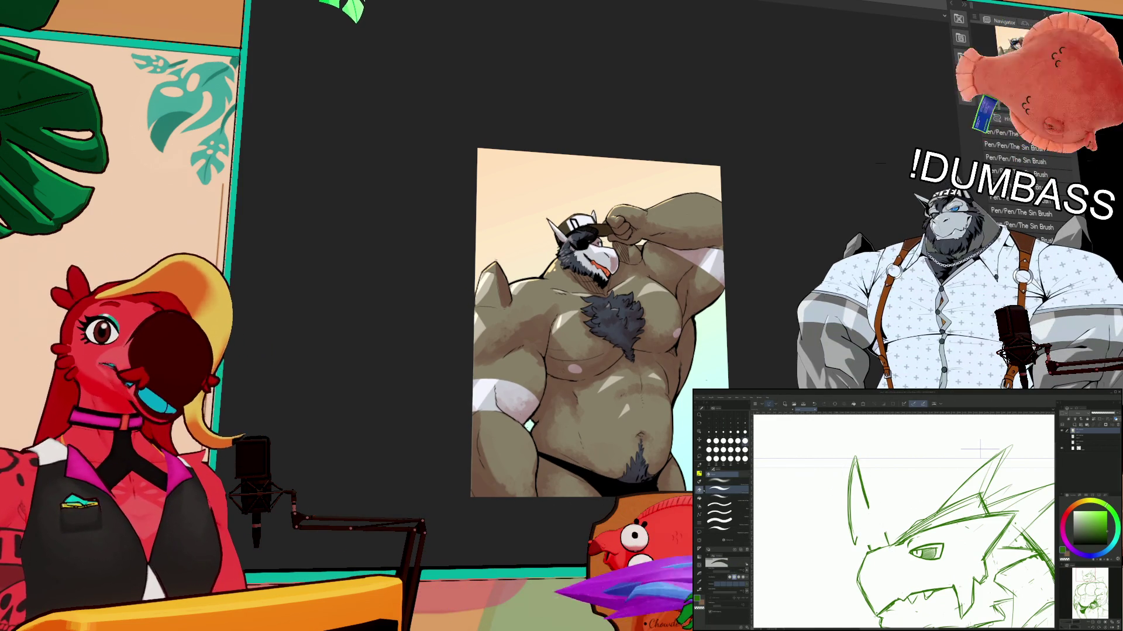
key(p)
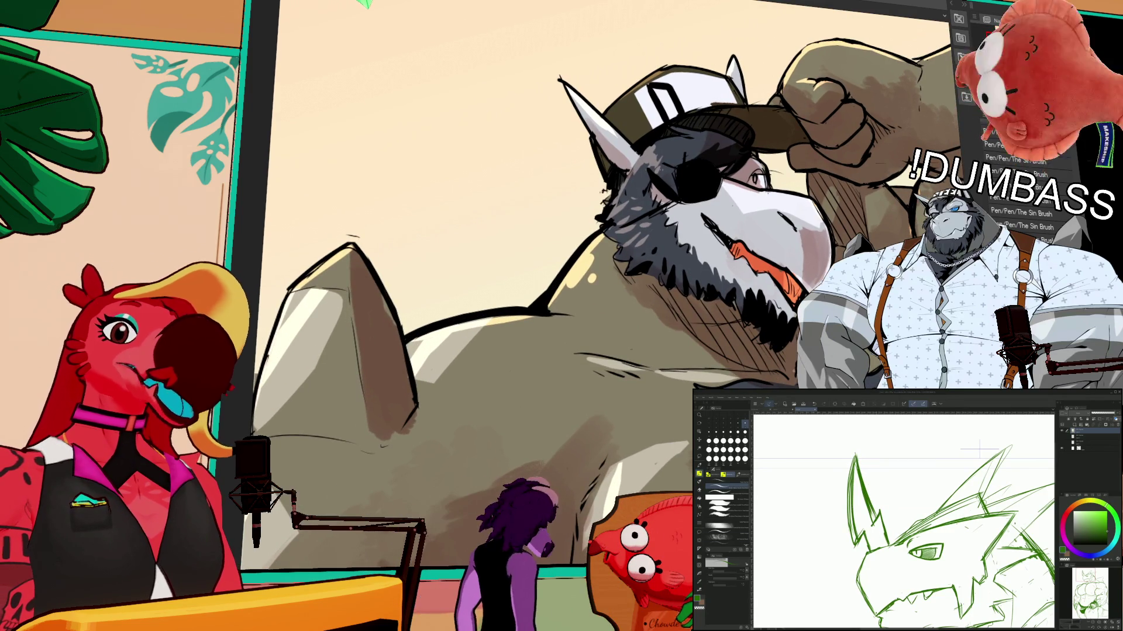
- Switch brush sets and pan the view to frame the white cap area
key(p)
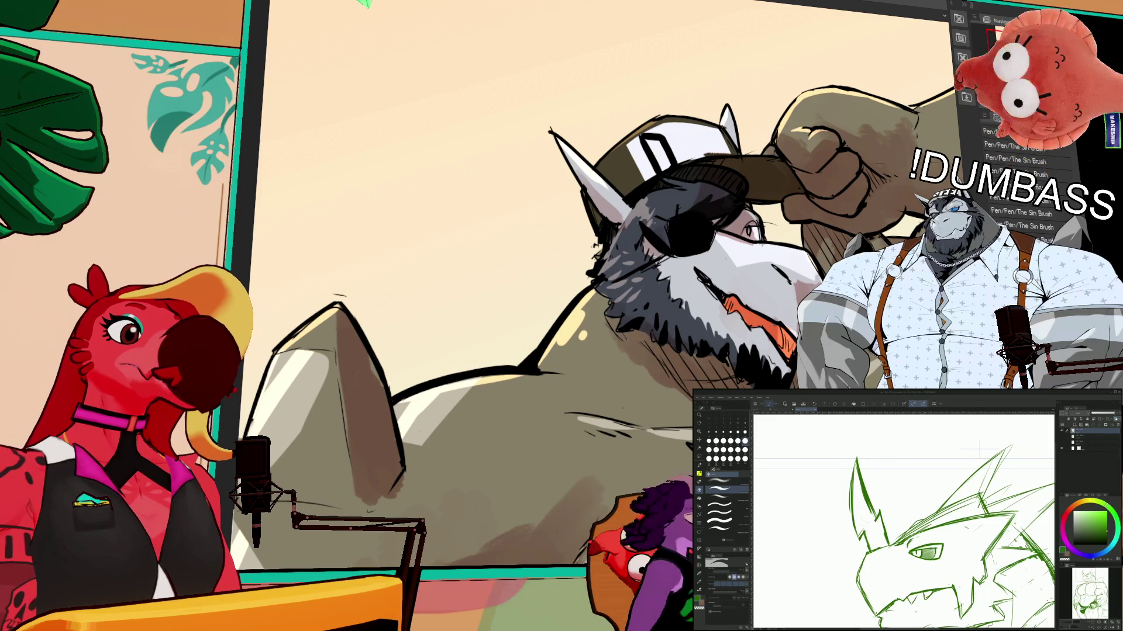
scroll(797, 292, up, 3)
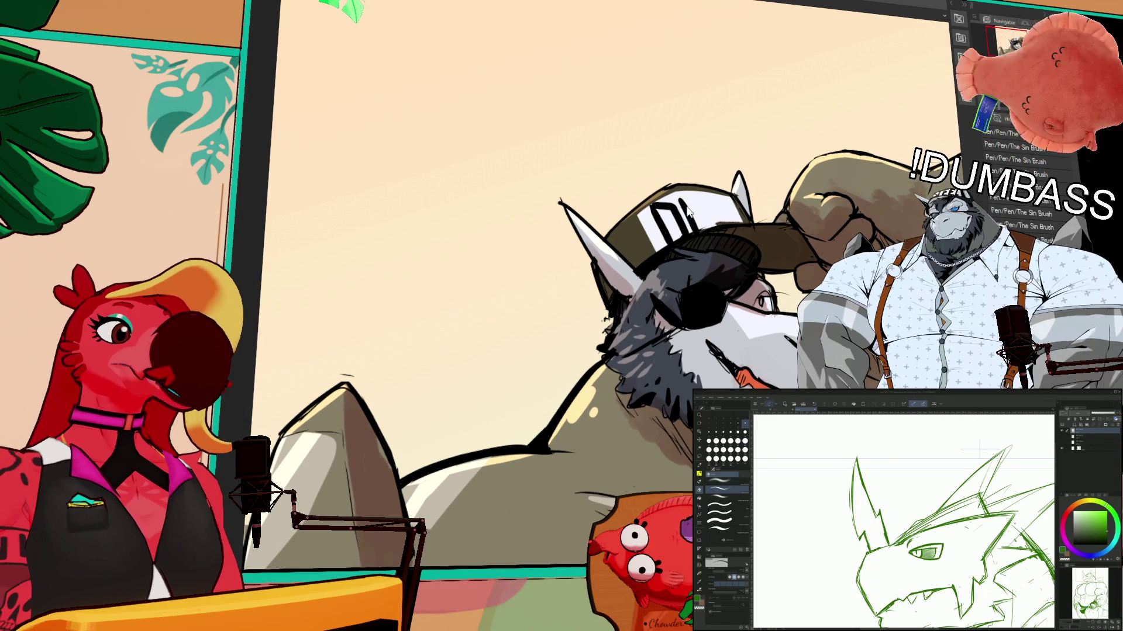
key(b)
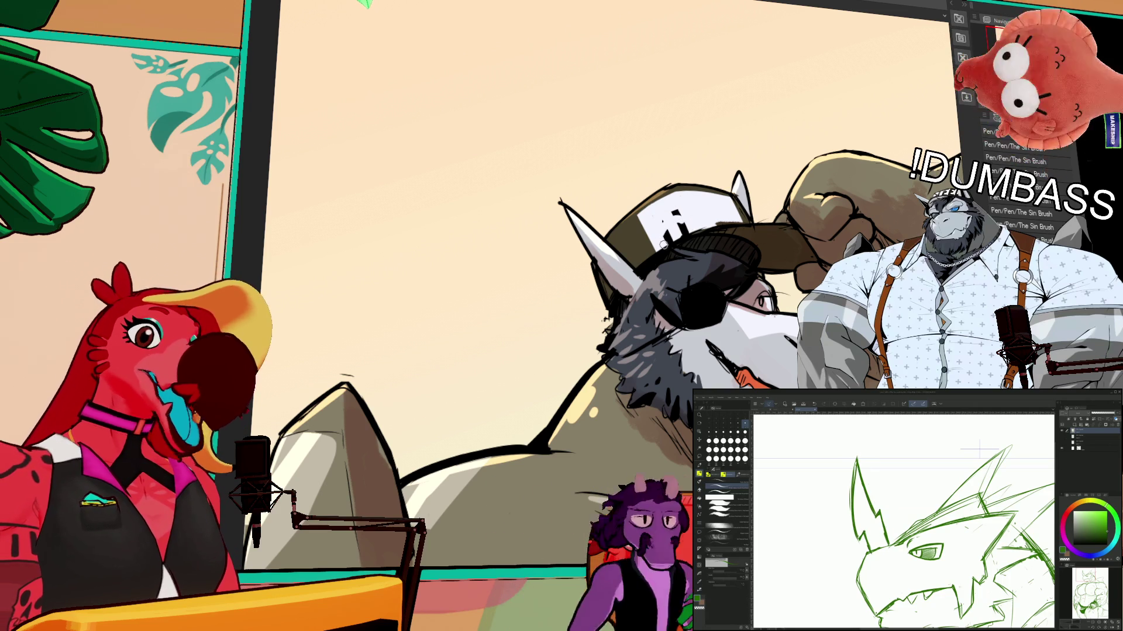
drag(980, 450, 981, 446)
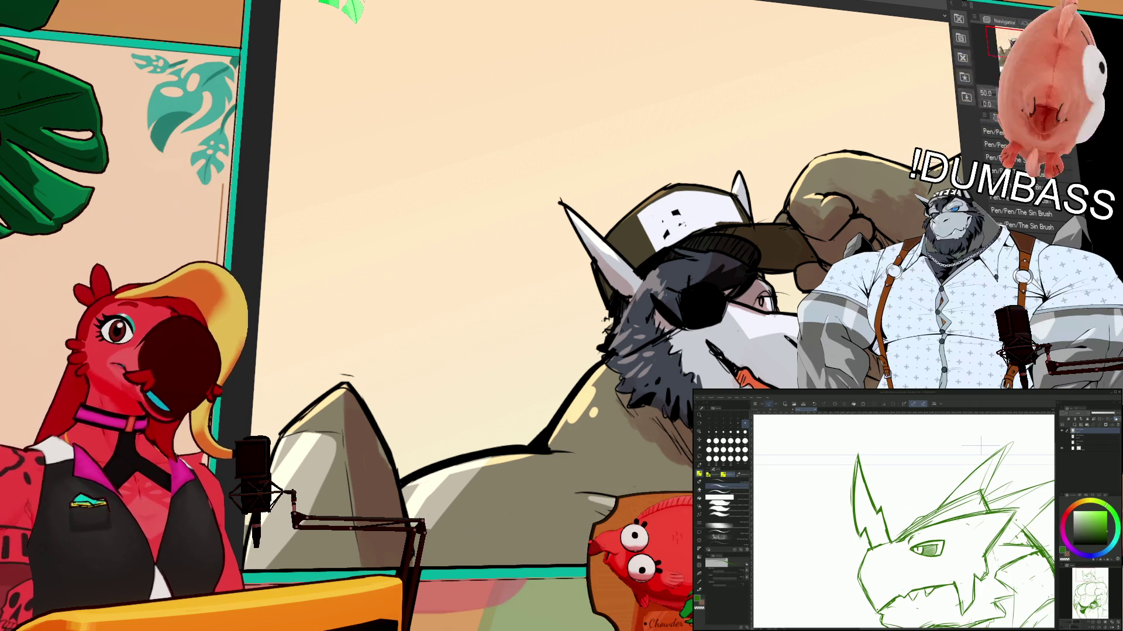
drag(981, 445, 965, 449)
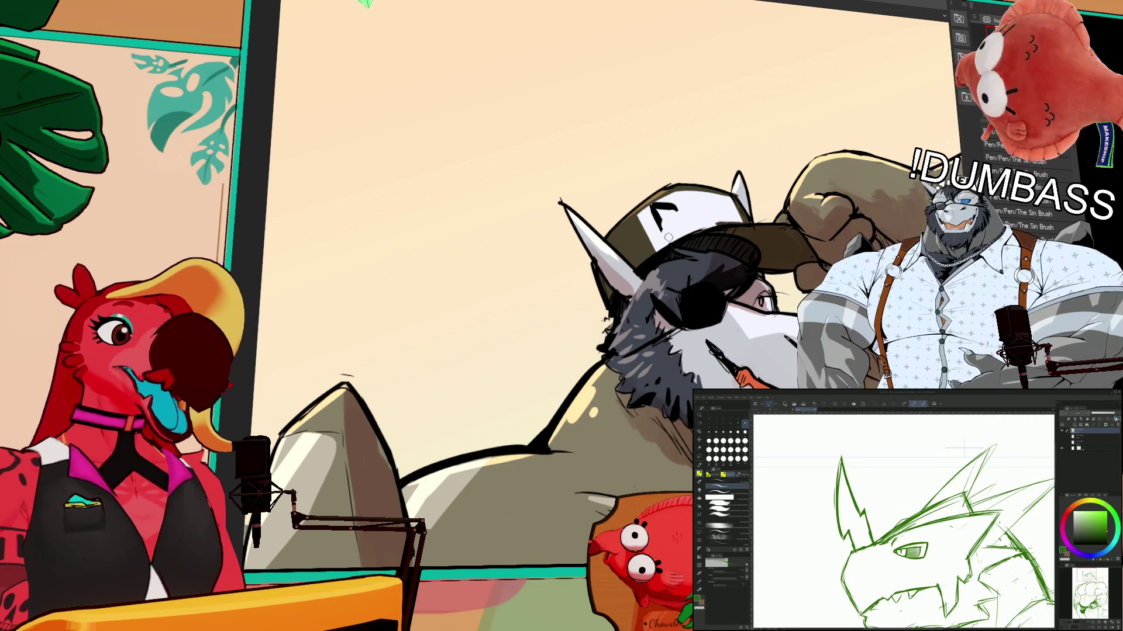
drag(964, 449, 942, 438)
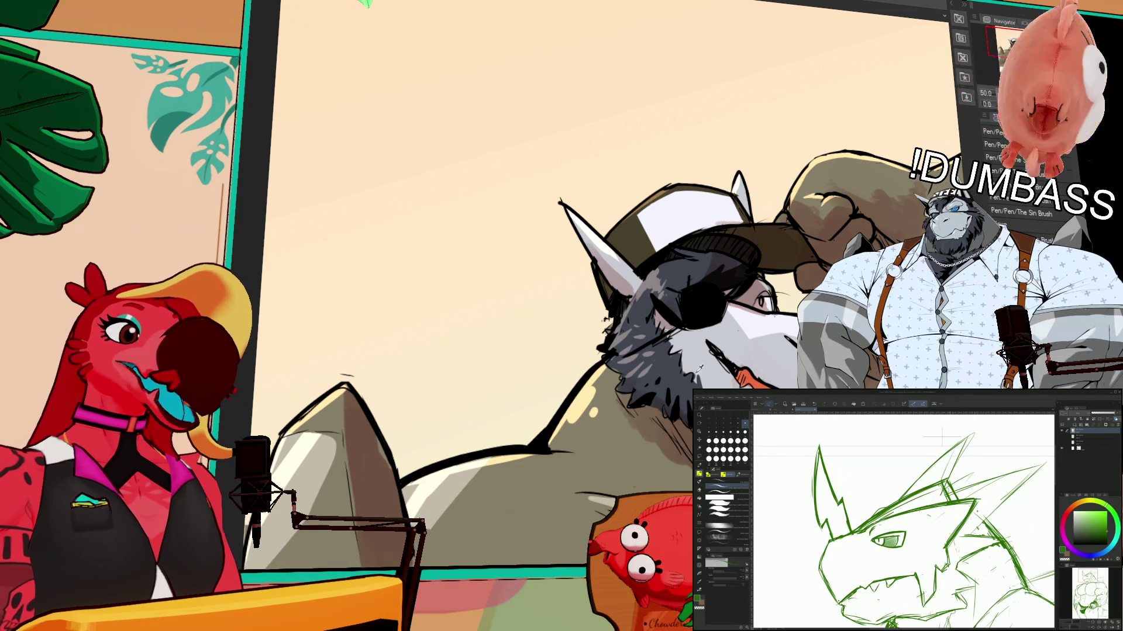
- Letter DAD on the white cap in bold black pen strokes, using the eraser to clean up
click(645, 216)
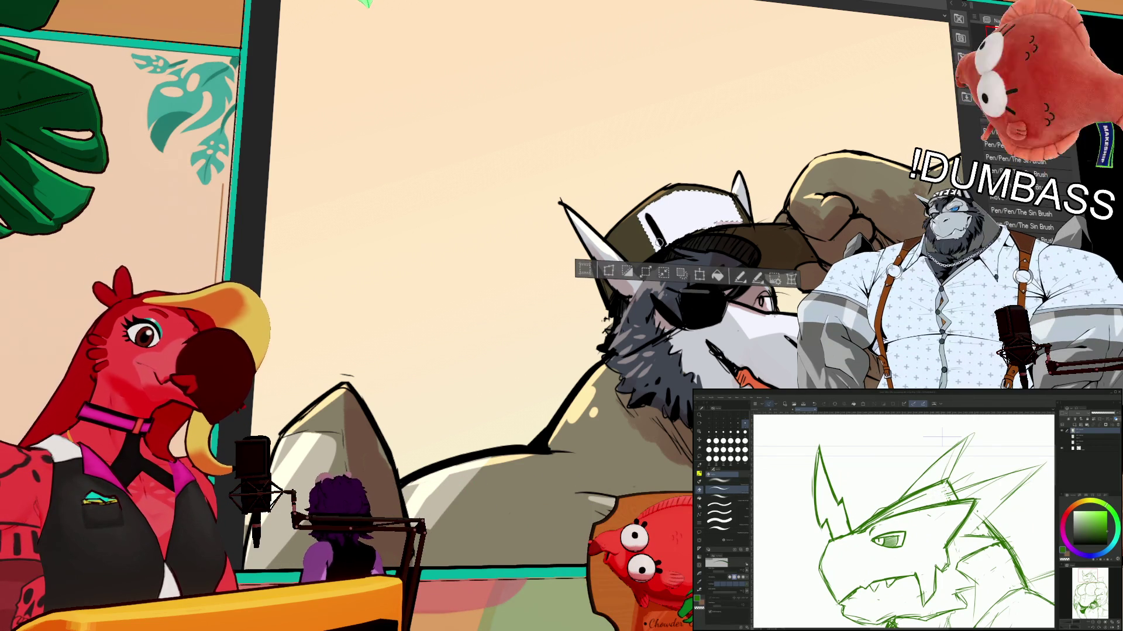
mouse_move(646, 213)
mouse_down()
mouse_move(666, 217)
mouse_move(649, 222)
mouse_move(658, 231)
mouse_move(745, 185)
mouse_up()
mouse_move(647, 213)
mouse_down()
mouse_move(678, 235)
mouse_move(694, 201)
mouse_move(722, 225)
mouse_up()
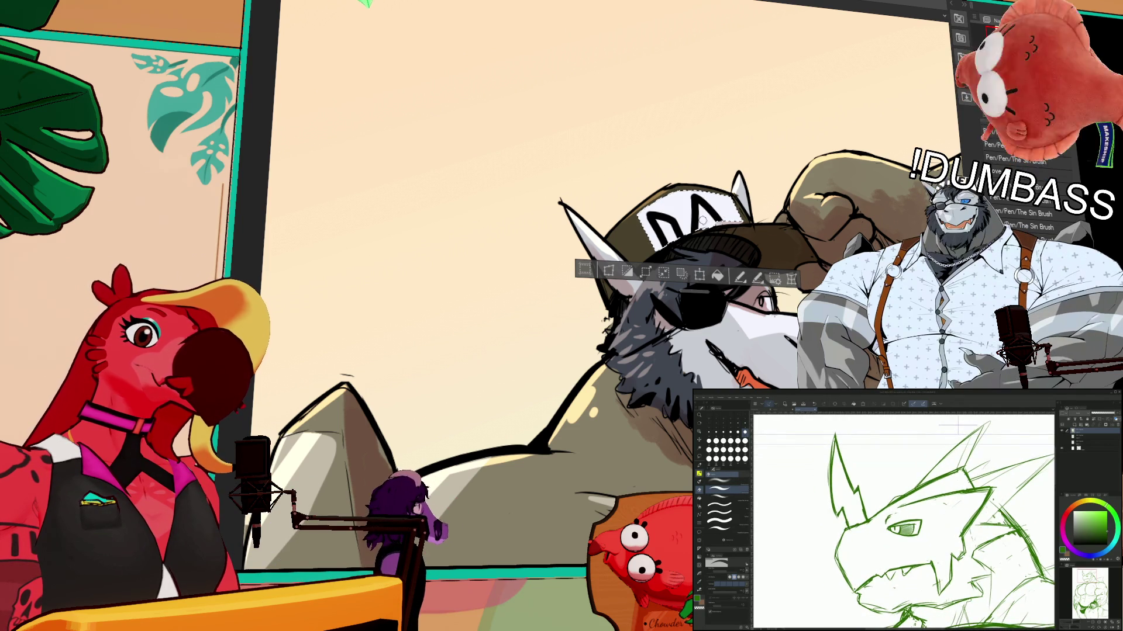
mouse_move(699, 204)
mouse_down()
mouse_move(702, 237)
mouse_move(748, 228)
mouse_move(699, 237)
mouse_move(715, 234)
mouse_up()
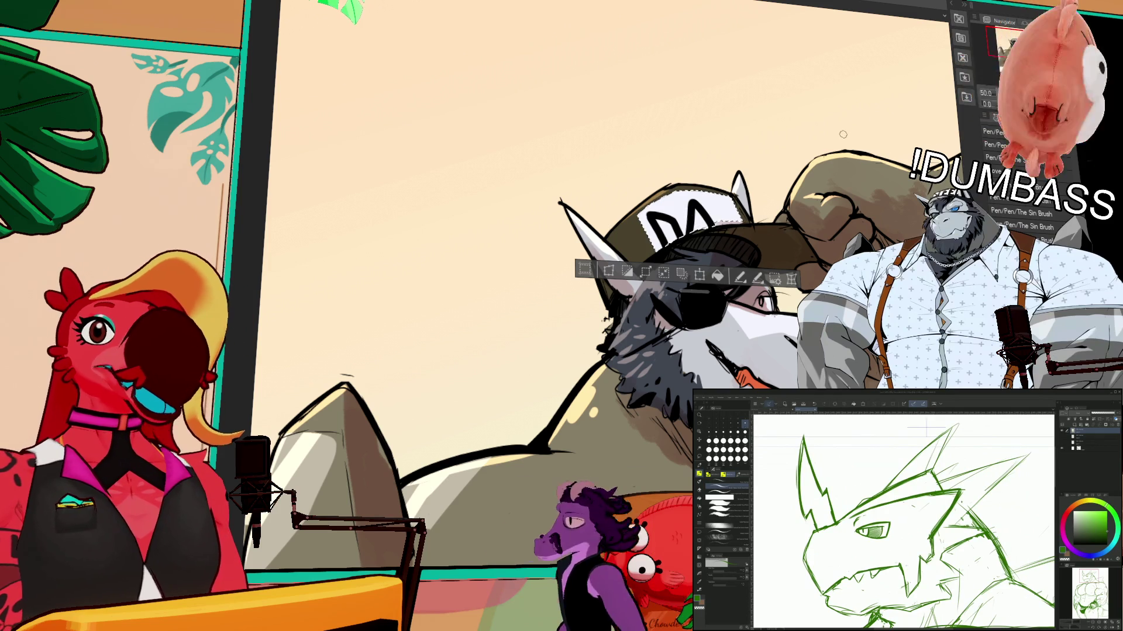
drag(847, 158, 860, 196)
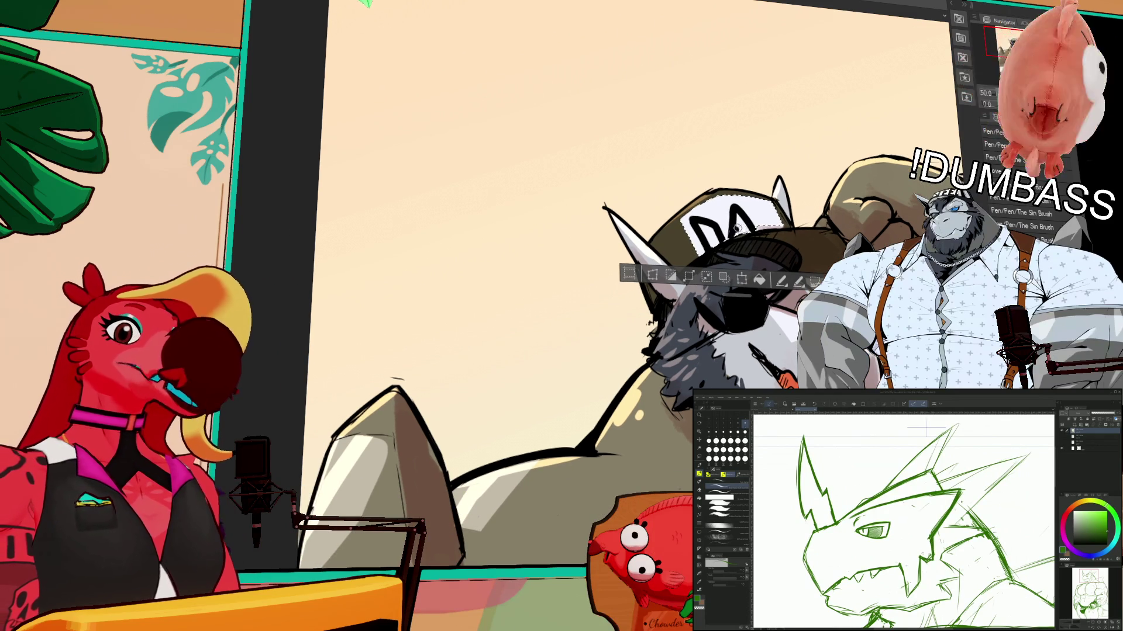
mouse_move(735, 224)
mouse_down()
mouse_move(748, 234)
mouse_move(754, 218)
mouse_move(769, 233)
mouse_move(788, 229)
mouse_move(779, 236)
mouse_up()
key(e)
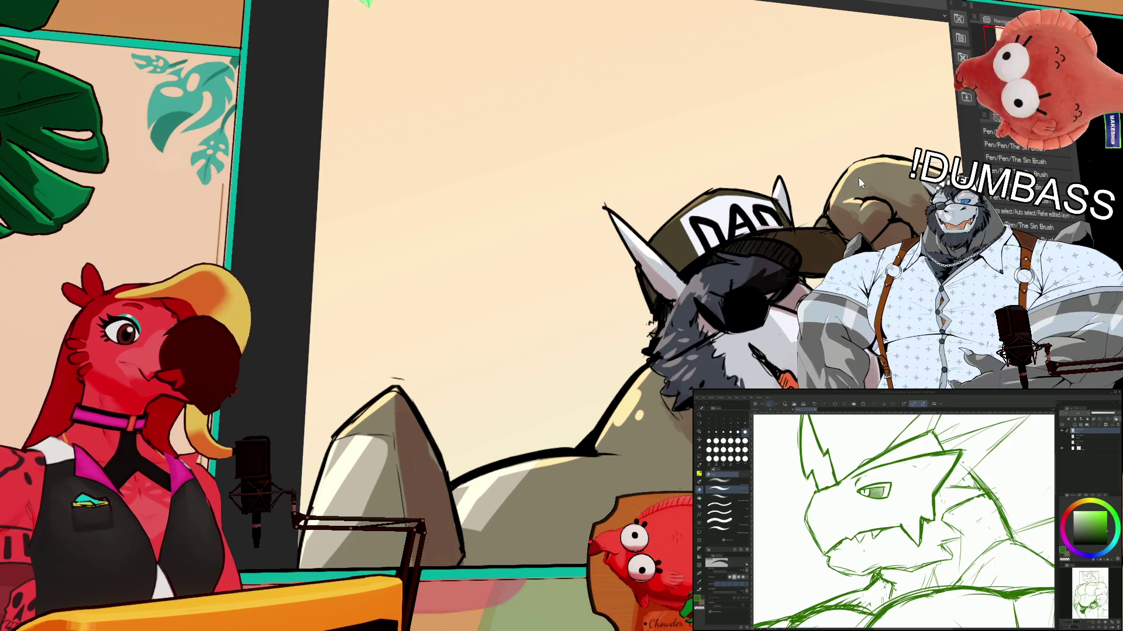
key(e)
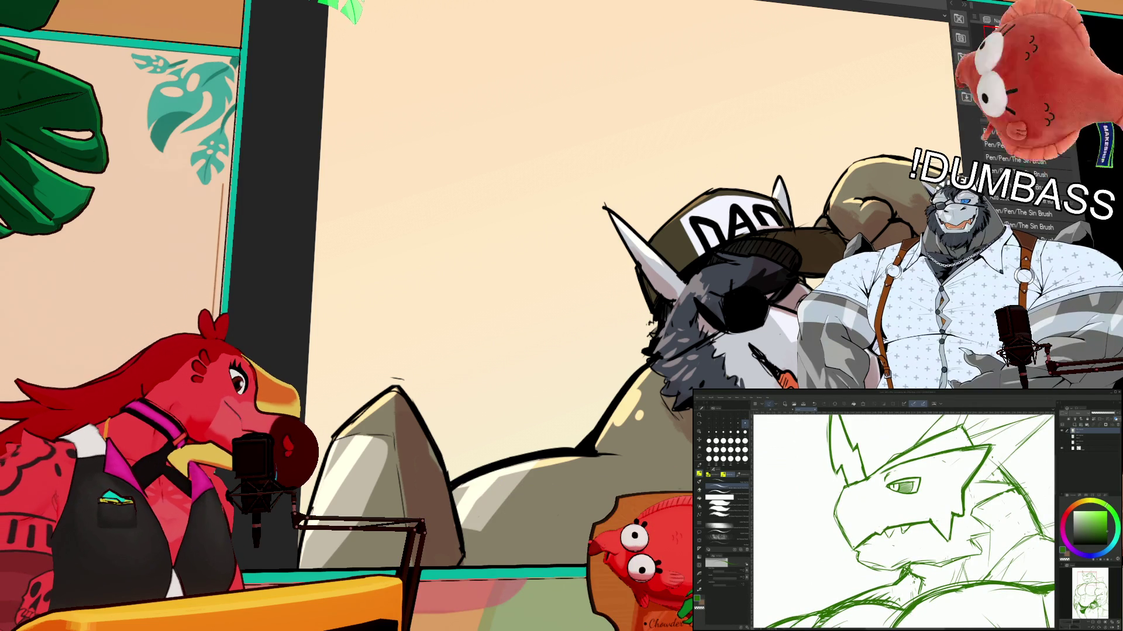
key(b)
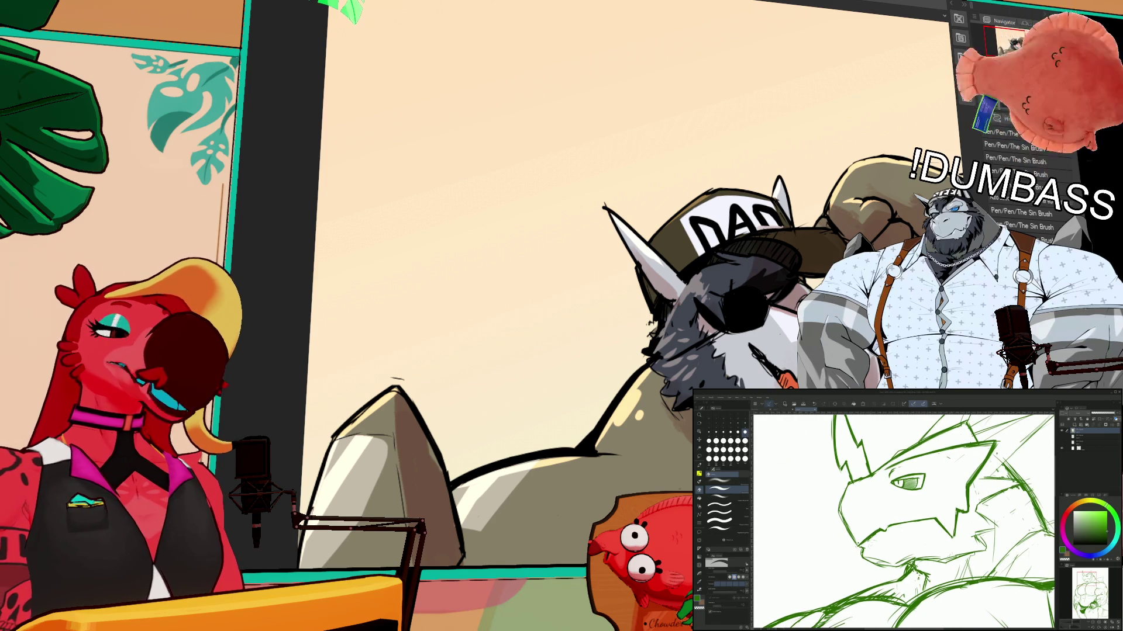
key(p)
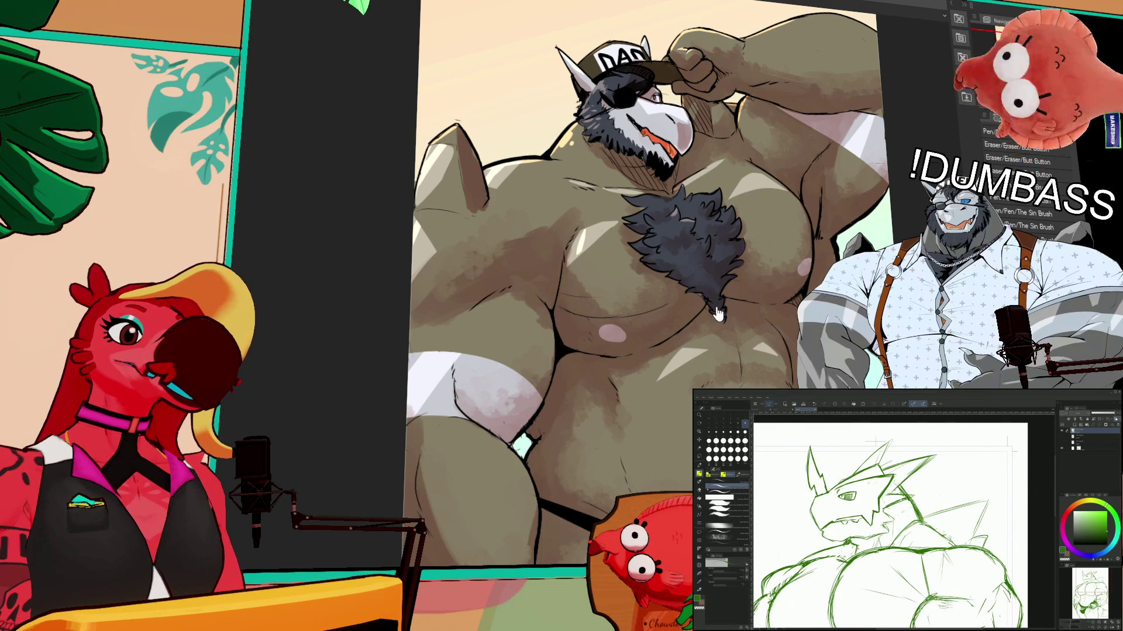
- Return to the pen brushes with the full coloured illustration in view
key(p)
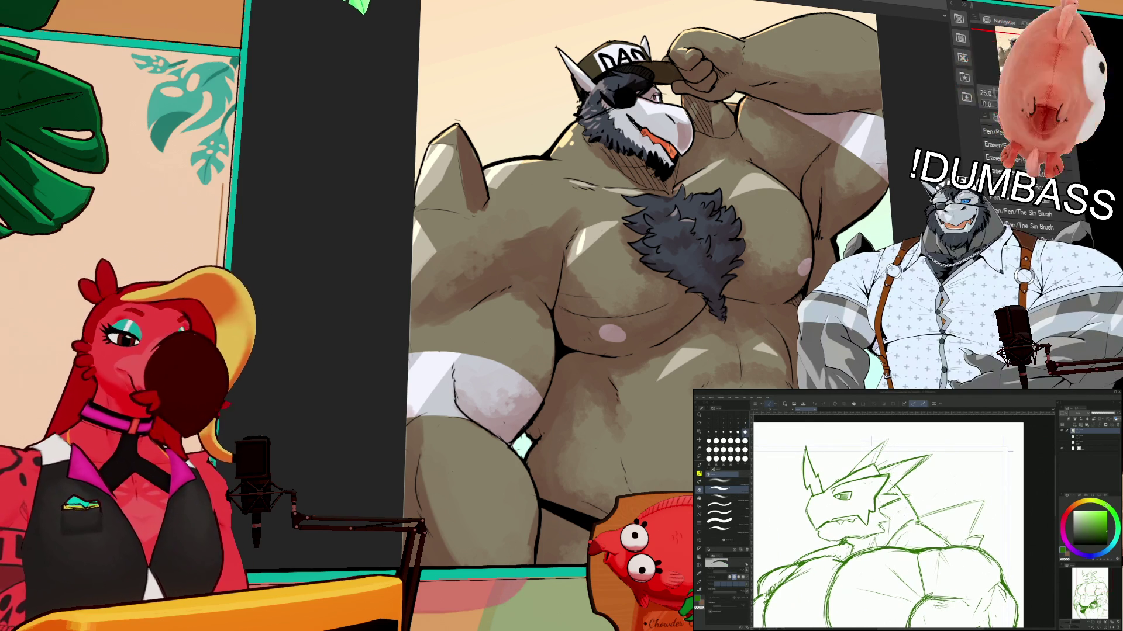
- With the eraser active, zoom and pan around the dragon sketch, then switch to brush and pen tools
key(e)
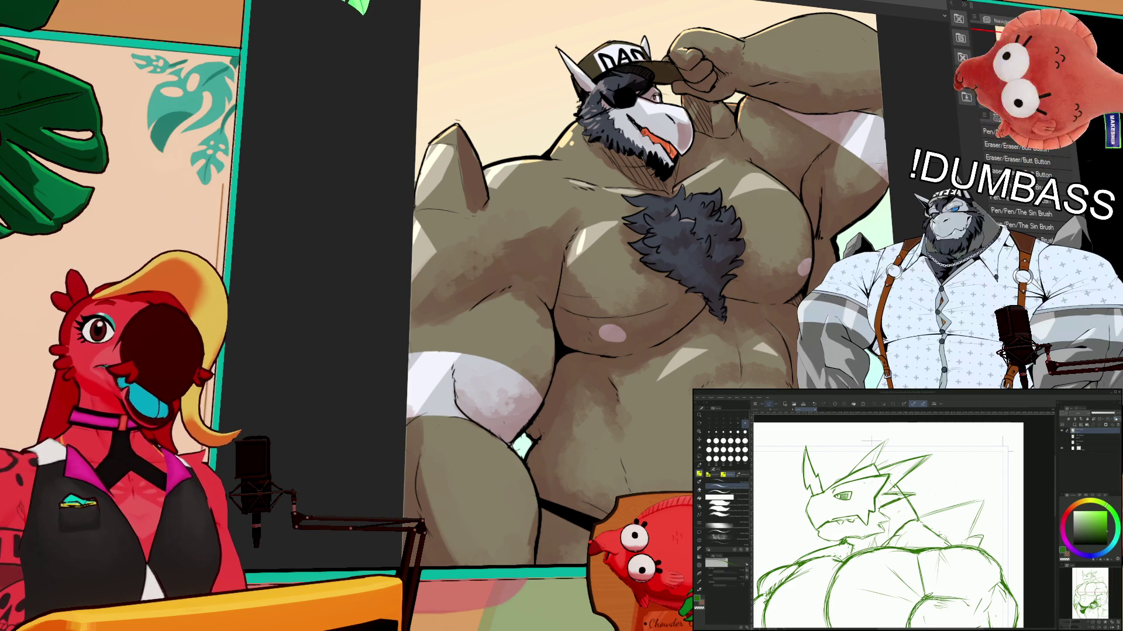
scroll(888, 520, up, 1)
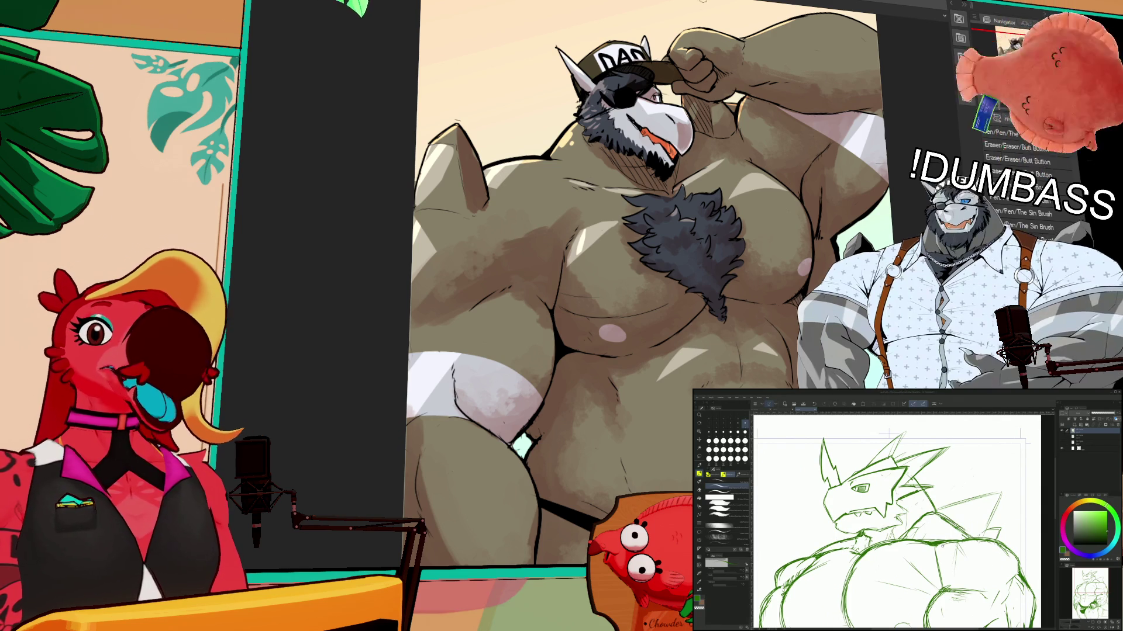
scroll(898, 521, up, 1)
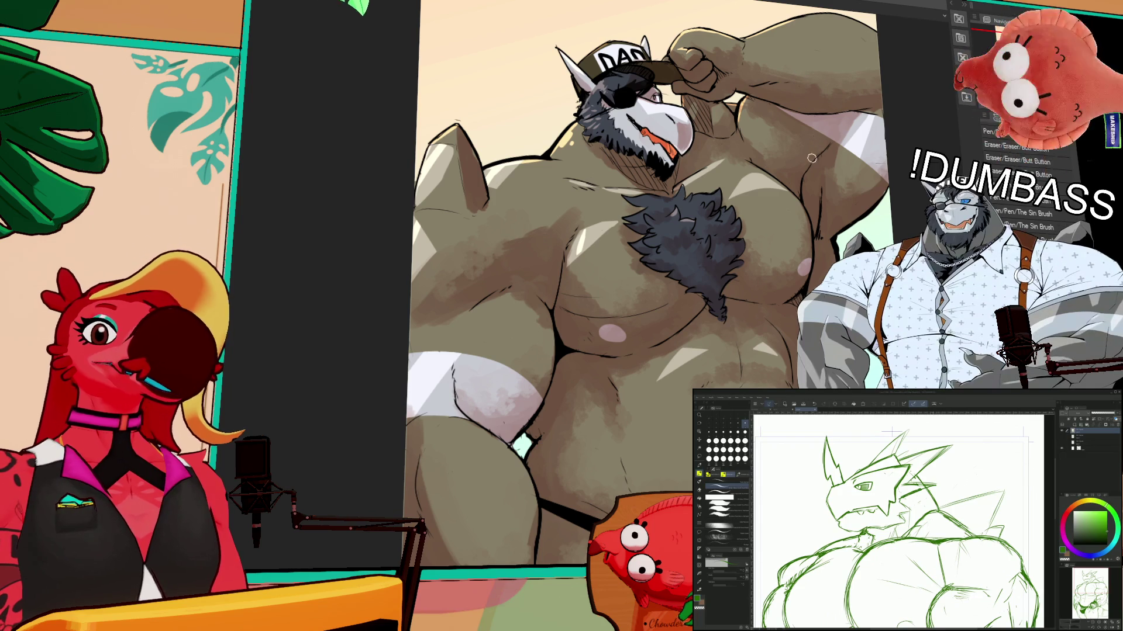
scroll(892, 433, up, 2)
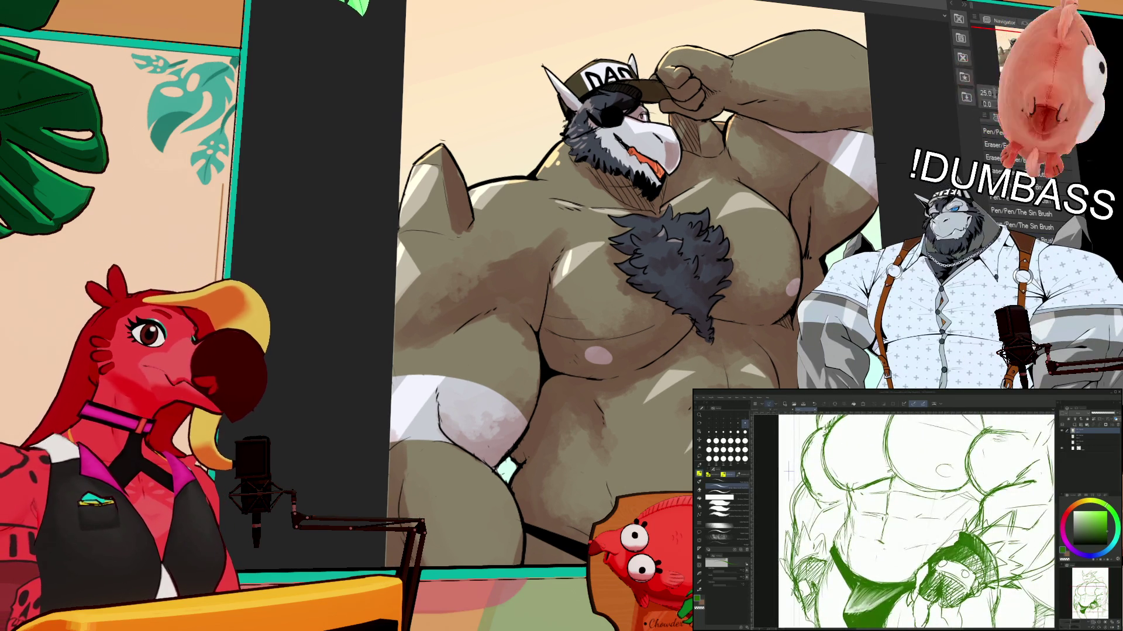
scroll(915, 521, down, 2)
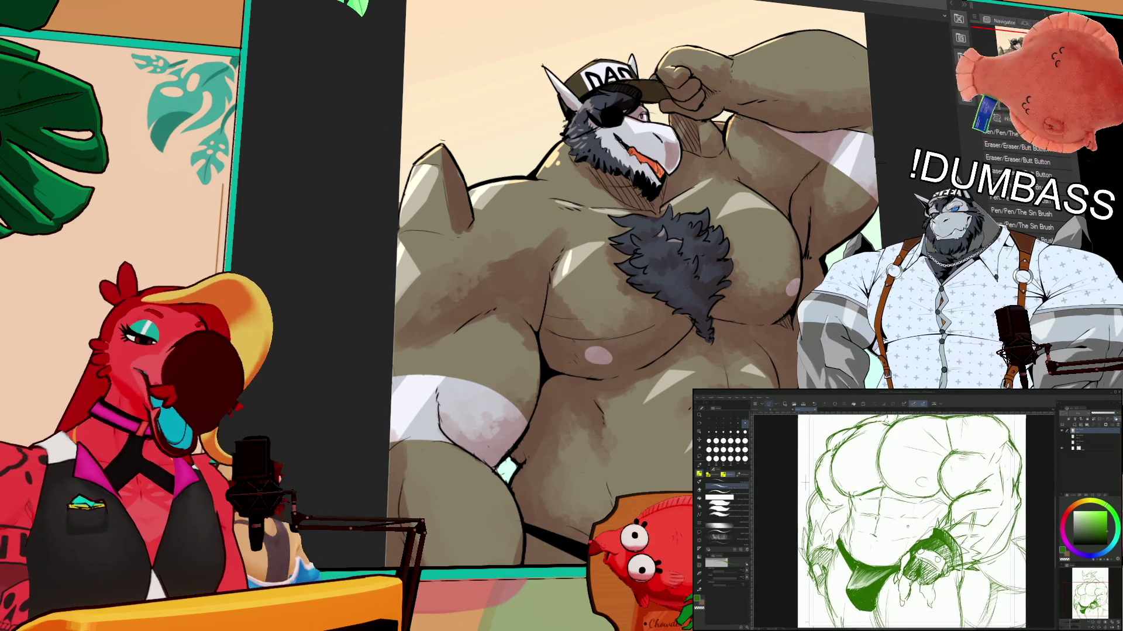
drag(912, 520, 934, 521)
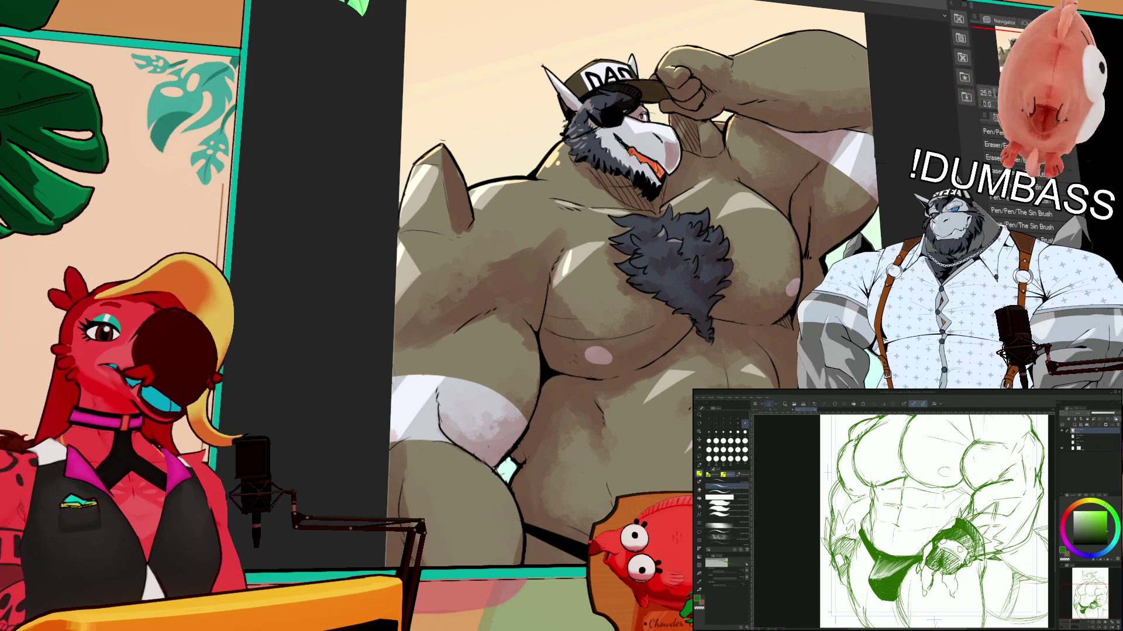
scroll(930, 520, up, 2)
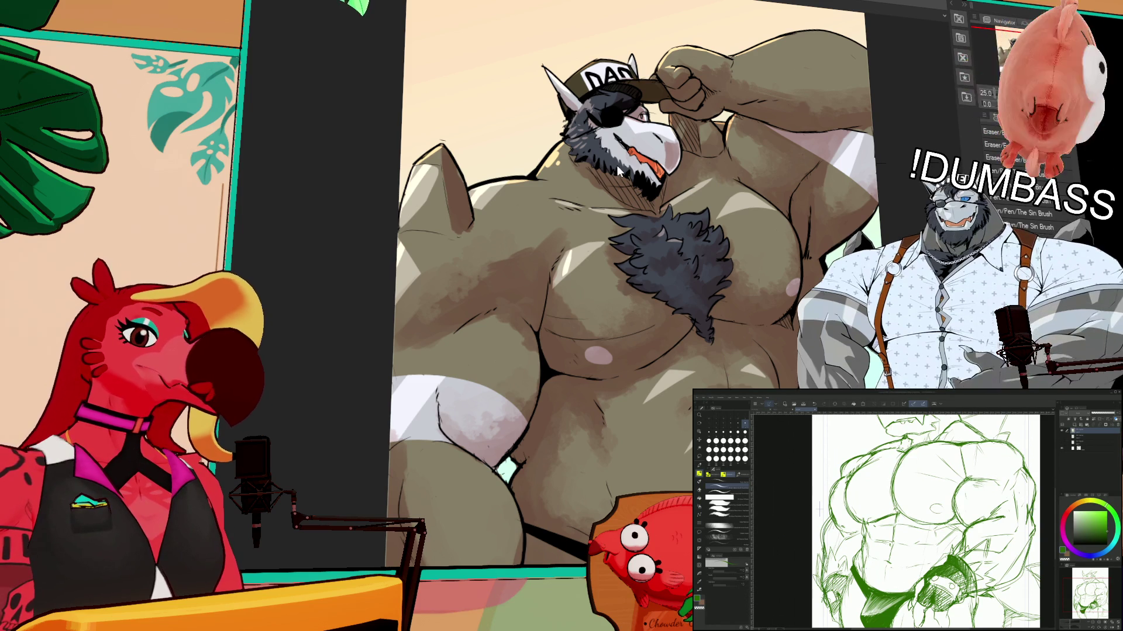
scroll(616, 168, down, 5)
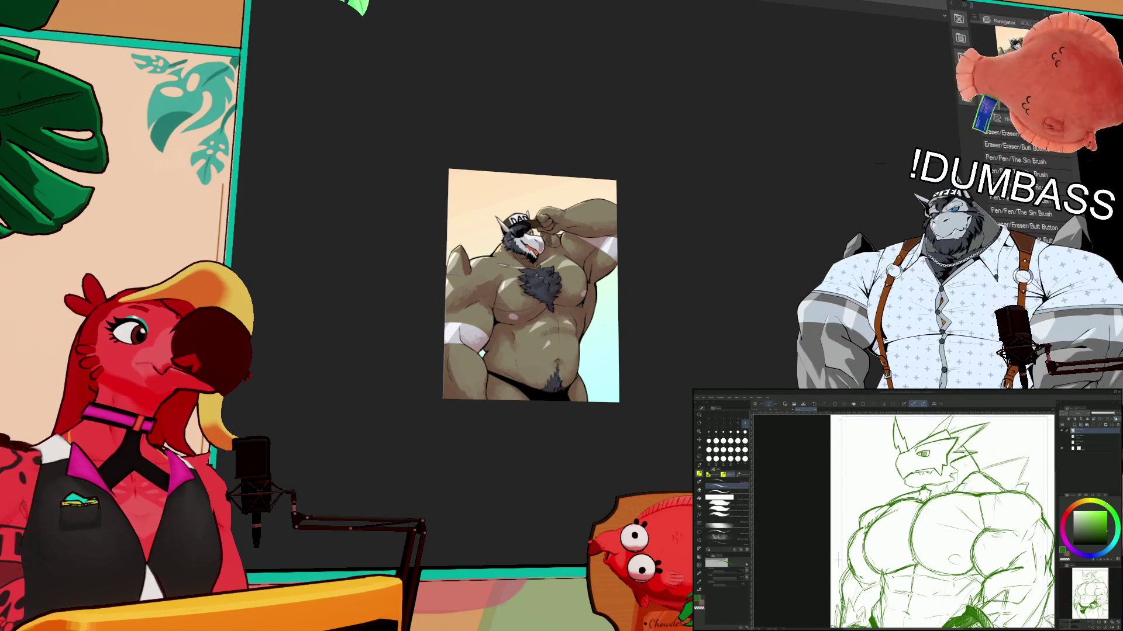
key(b)
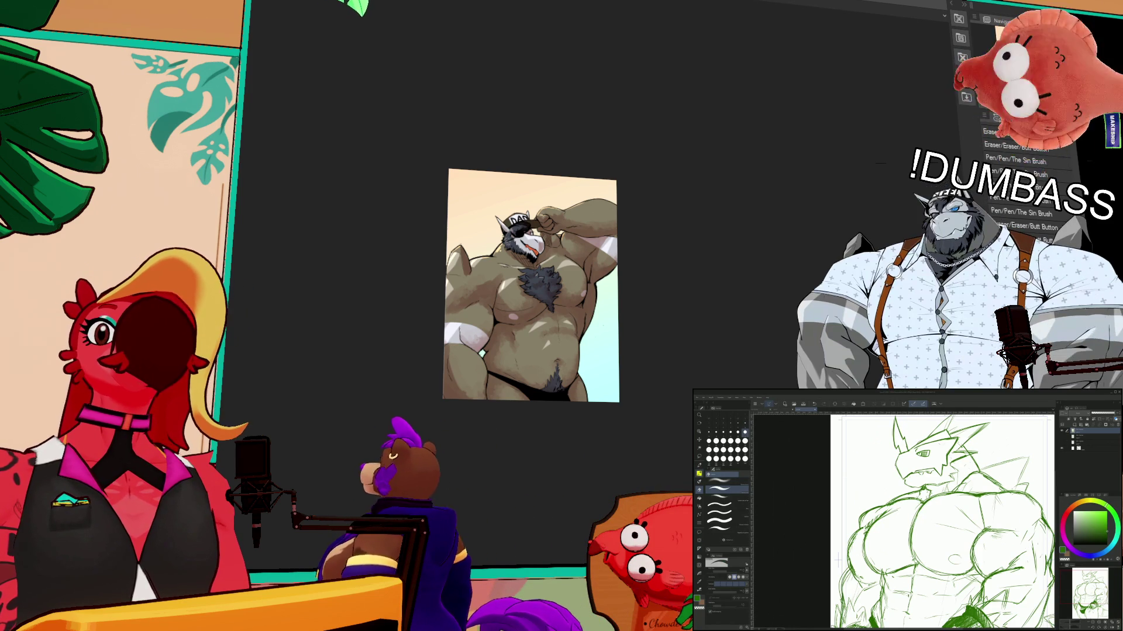
key(p)
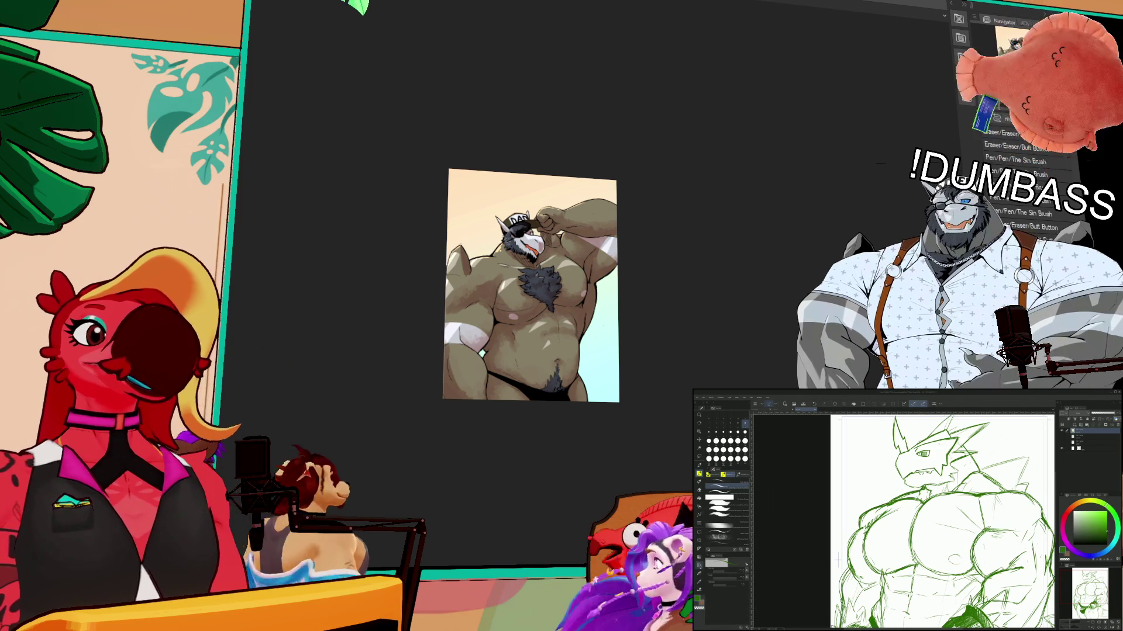
key(p)
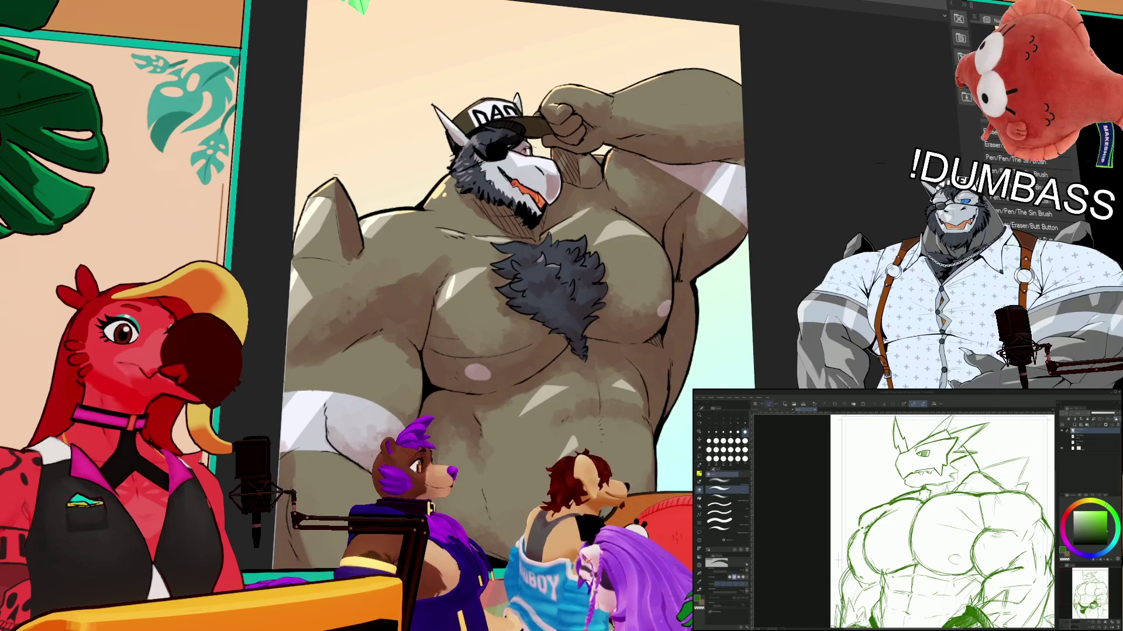
- Cycle between the eraser and brush tool sets with E, B and E
key(e)
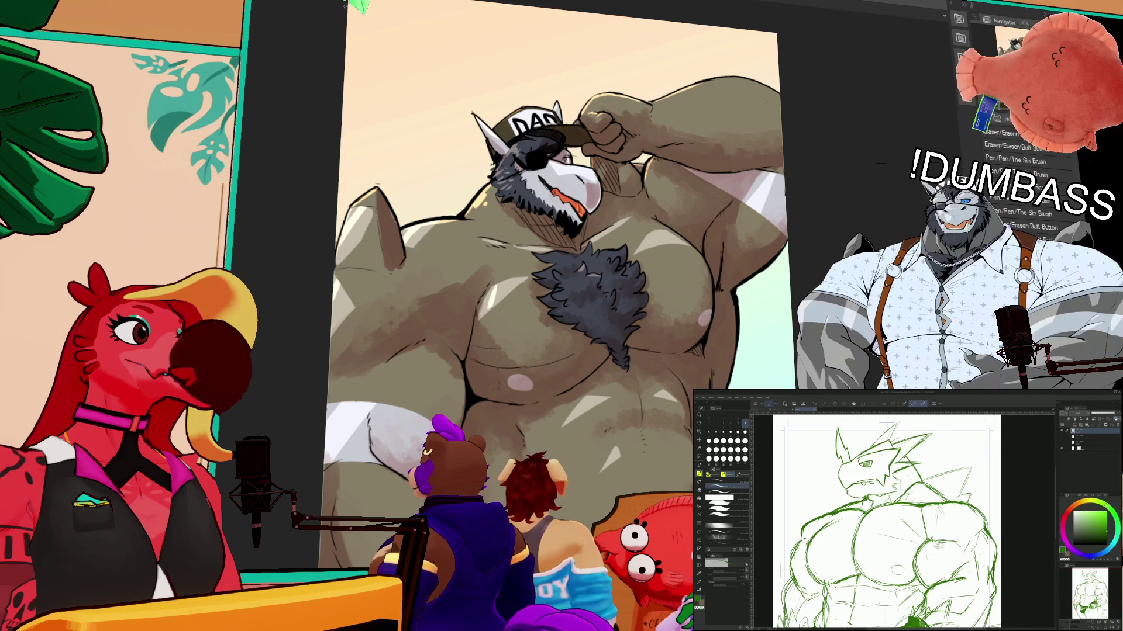
key(b)
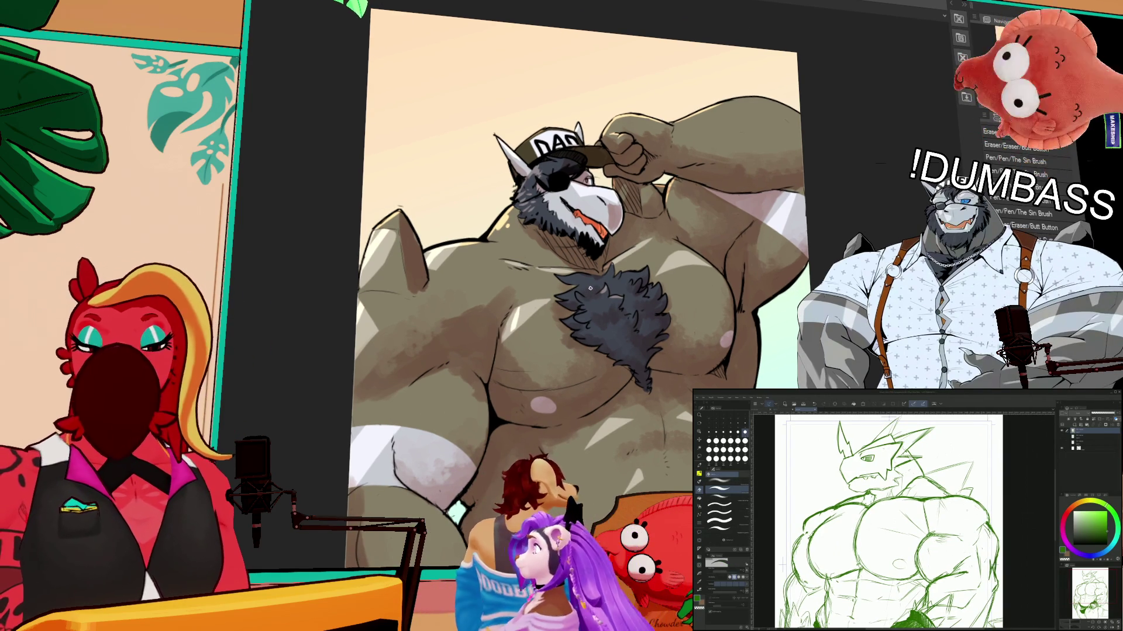
key(e)
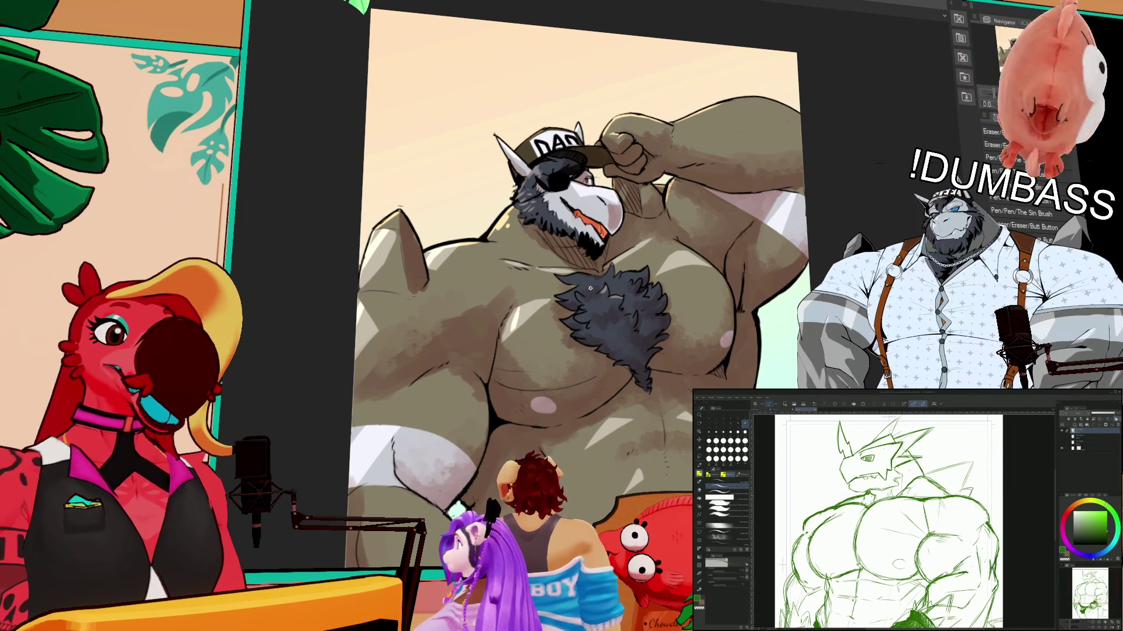